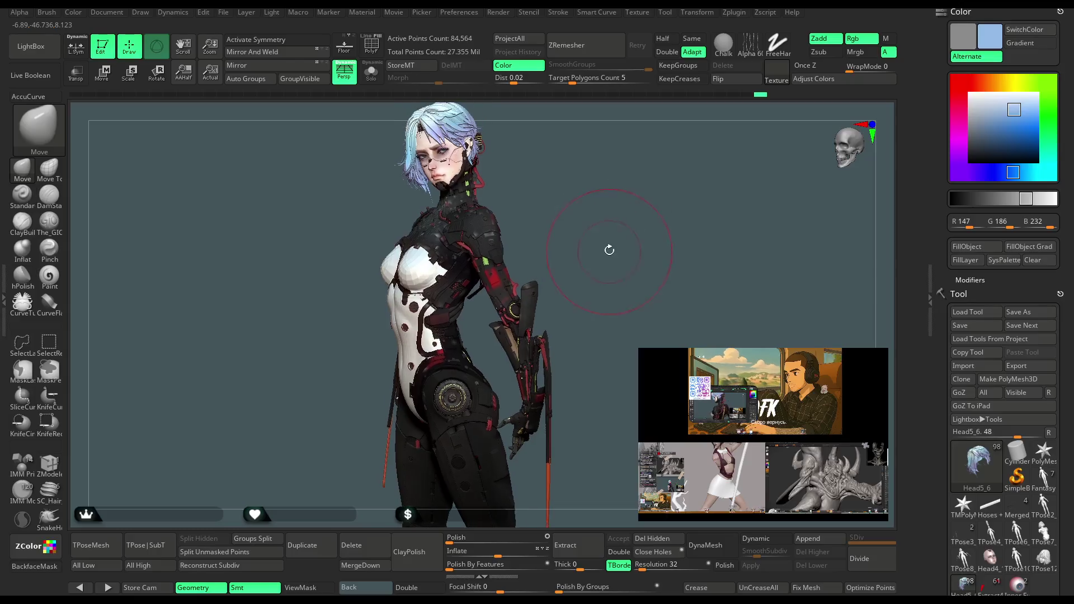
# Move the scene light right, lower its intensity to 0.549, and turn the character frontward.
pyautogui.click(272, 12)
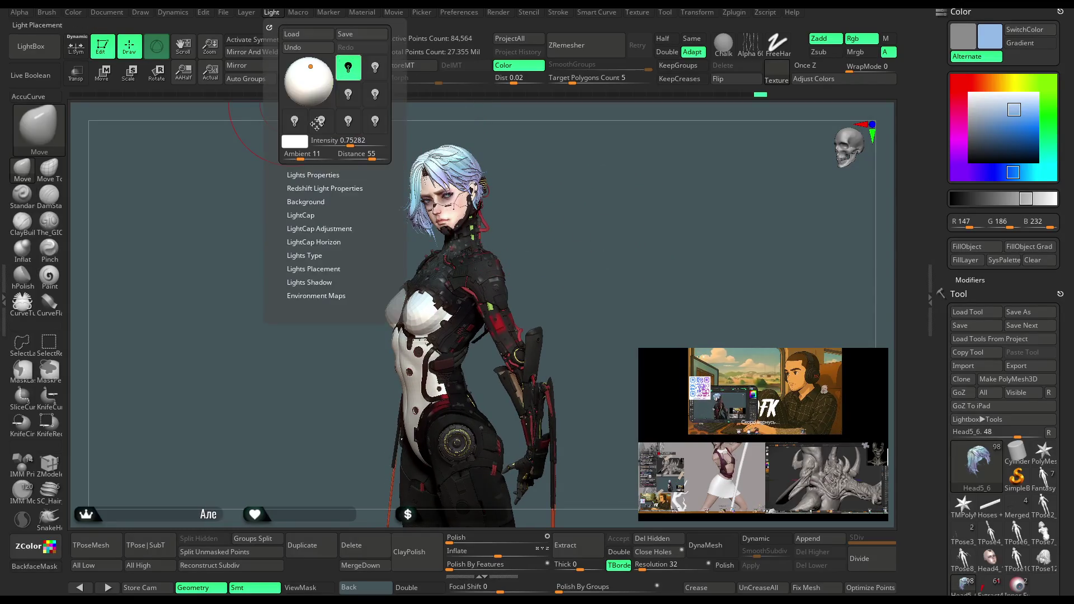
pyautogui.click(313, 79)
pyautogui.click(318, 96)
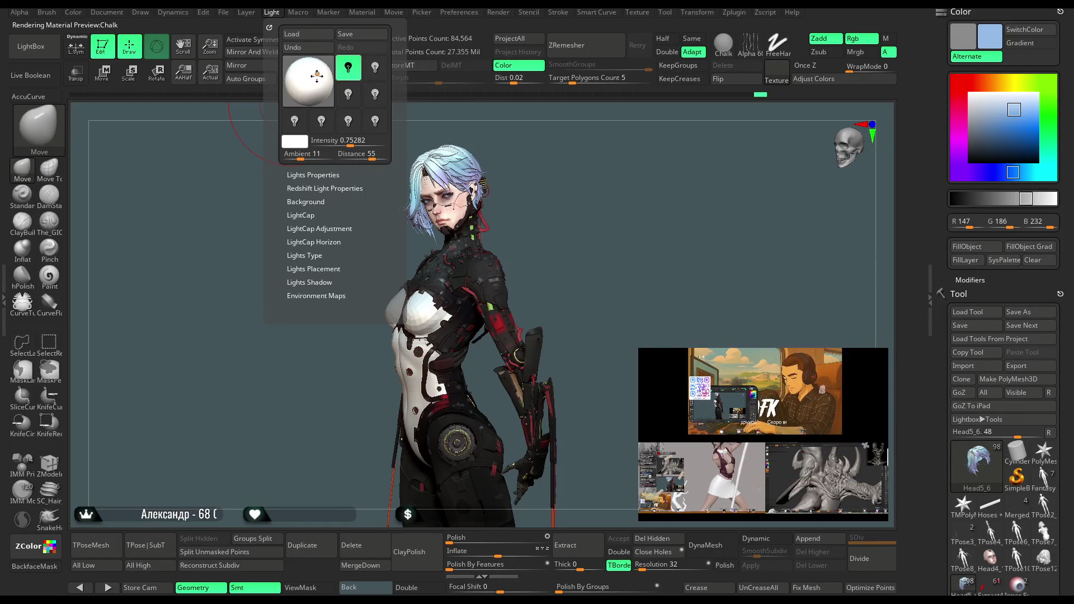
pyautogui.moveTo(352, 141); pyautogui.dragTo(345, 146)
pyautogui.moveTo(574, 223)
pyautogui.mouseDown()
pyautogui.moveTo(574, 247)
pyautogui.moveTo(565, 213)
pyautogui.moveTo(580, 220)
pyautogui.moveTo(573, 242)
pyautogui.moveTo(582, 215)
pyautogui.moveTo(579, 226)
pyautogui.mouseUp()
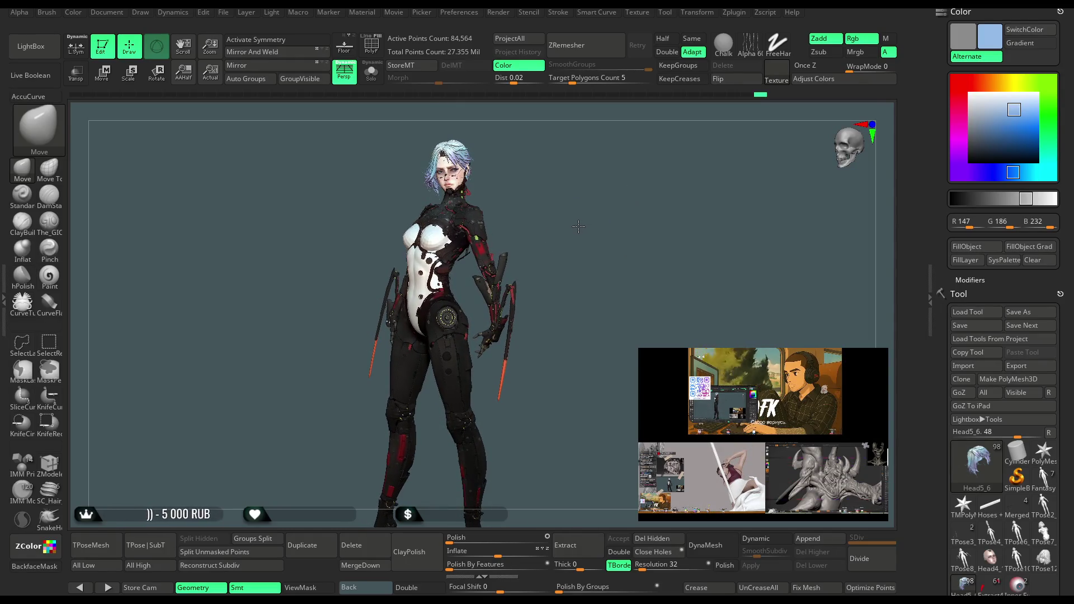
# Save the cyberpunk sculpt as a project file with File > Save As, then turn it slightly.
pyautogui.click(223, 12)
pyautogui.click(306, 34)
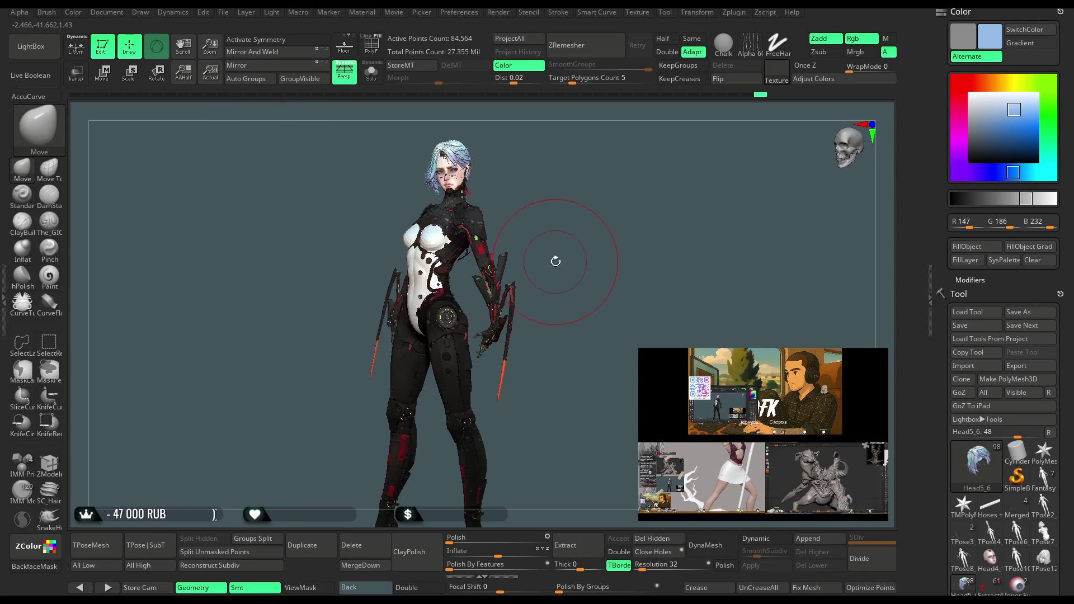
pyautogui.moveTo(565, 233)
pyautogui.mouseDown()
pyautogui.moveTo(564, 223)
pyautogui.moveTo(555, 253)
pyautogui.moveTo(575, 247)
pyautogui.moveTo(579, 214)
pyautogui.moveTo(594, 240)
pyautogui.moveTo(592, 305)
pyautogui.moveTo(588, 242)
pyautogui.moveTo(613, 218)
pyautogui.moveTo(606, 209)
pyautogui.moveTo(630, 178)
pyautogui.moveTo(606, 256)
pyautogui.moveTo(626, 195)
pyautogui.moveTo(655, 162)
pyautogui.moveTo(636, 242)
pyautogui.mouseUp()
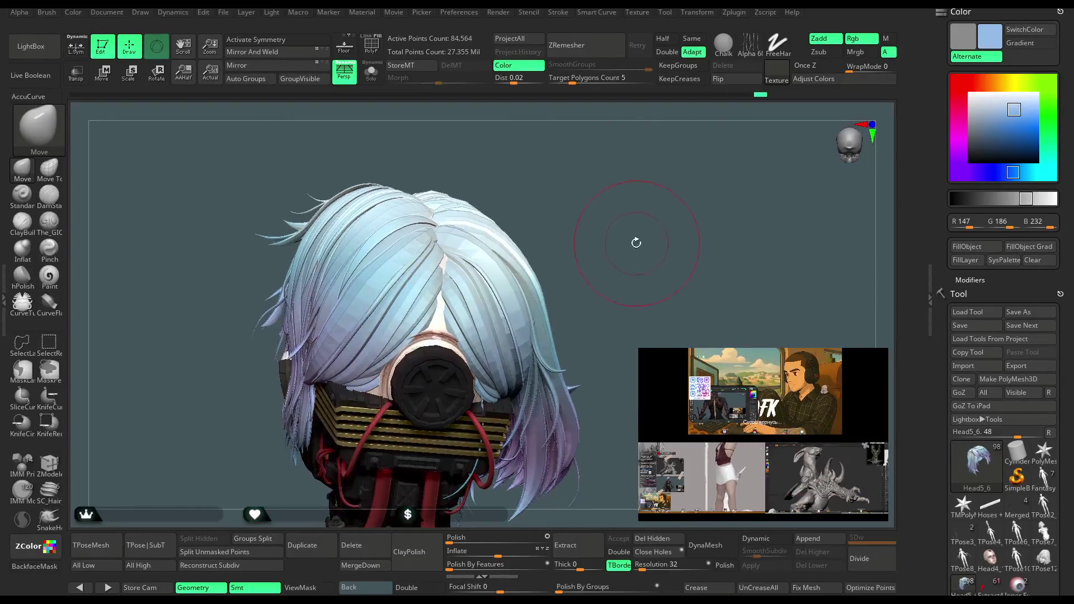
# Orbit around the head and zoom in on the back of the hair and mask canister.
pyautogui.press('space')
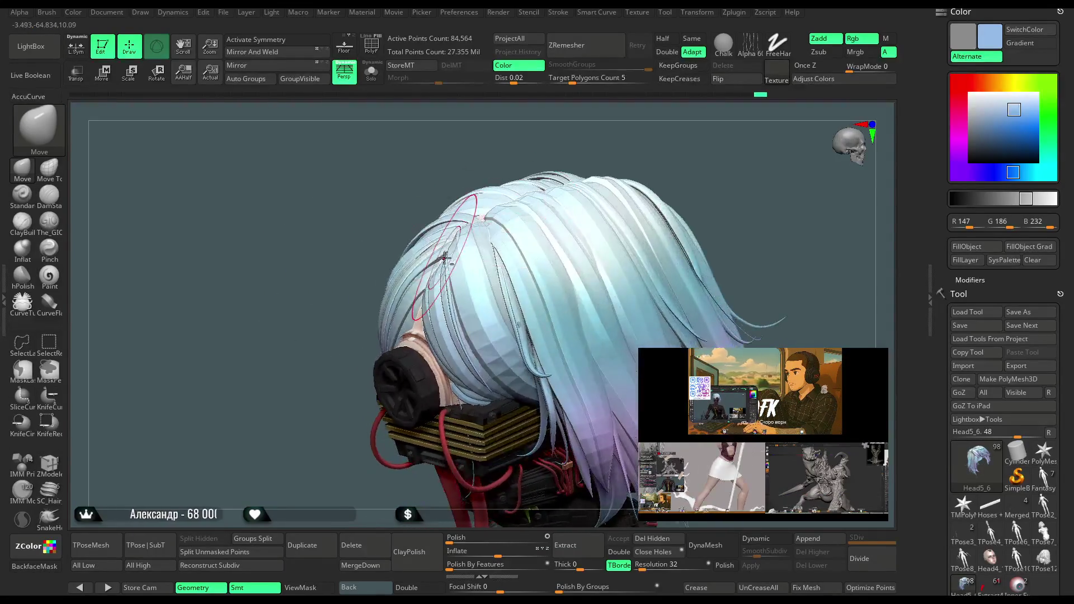
pyautogui.moveTo(445, 257); pyautogui.dragTo(472, 208, button='right')
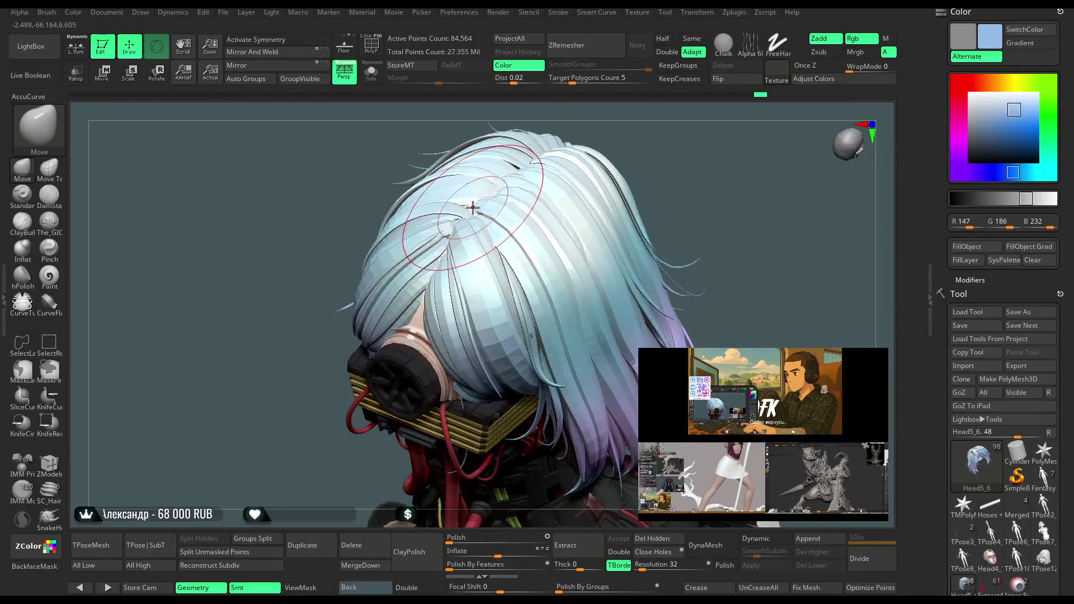
pyautogui.moveTo(593, 162)
pyautogui.mouseDown(button='right')
pyautogui.moveTo(629, 138)
pyautogui.moveTo(659, 160)
pyautogui.mouseUp(button='right')
pyautogui.moveTo(667, 143)
pyautogui.mouseDown()
pyautogui.moveTo(674, 139)
pyautogui.moveTo(672, 186)
pyautogui.moveTo(660, 160)
pyautogui.mouseUp()
pyautogui.scroll(5, 659, 160)
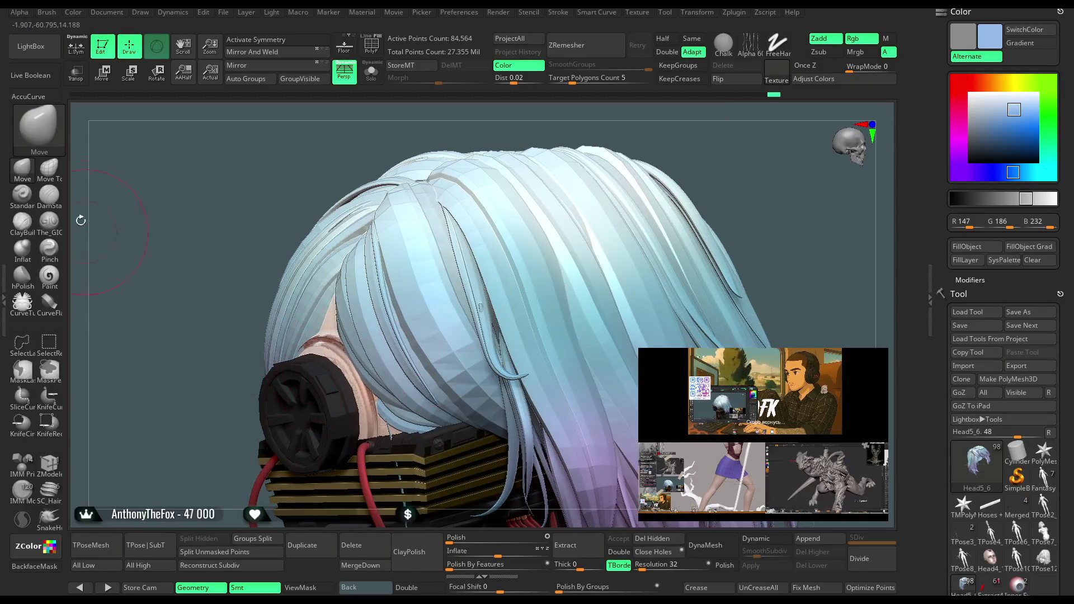
# Switch to the Move Topological brush and orbit to inspect the hair, neck cables and canister.
pyautogui.click(50, 166)
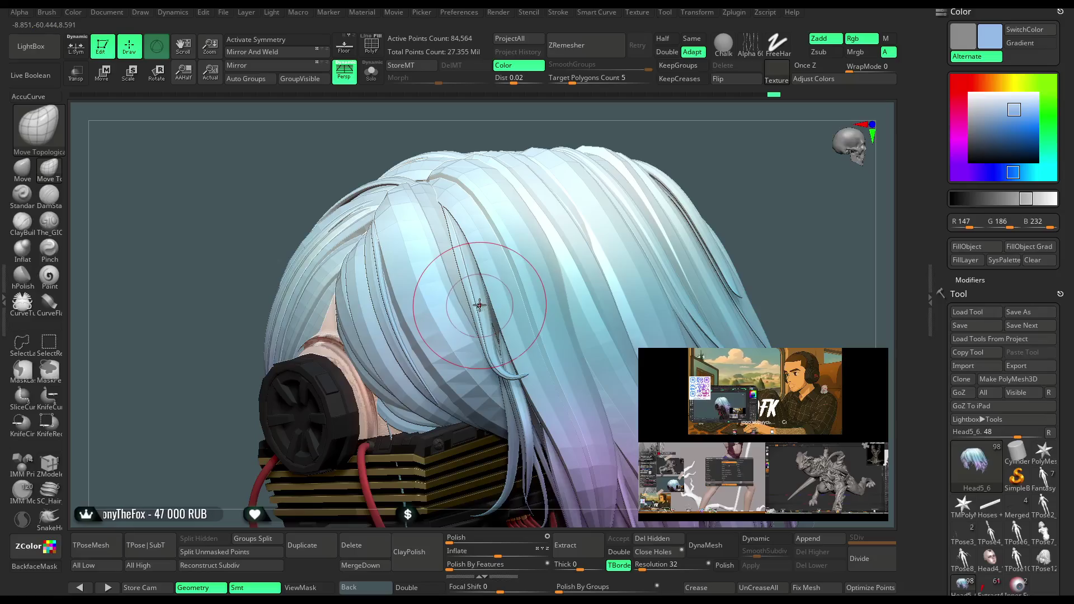
pyautogui.scroll(-5, 518, 267)
pyautogui.moveTo(699, 190)
pyautogui.mouseDown()
pyautogui.moveTo(641, 174)
pyautogui.moveTo(627, 224)
pyautogui.moveTo(542, 292)
pyautogui.mouseUp()
pyautogui.press('space')
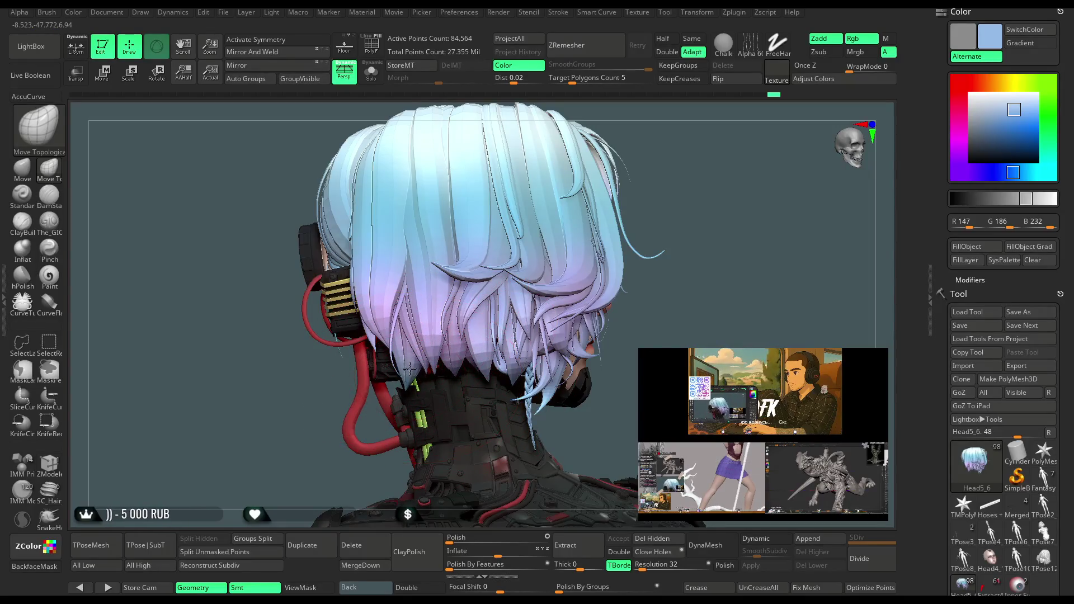
pyautogui.moveTo(676, 252)
pyautogui.mouseDown()
pyautogui.moveTo(680, 217)
pyautogui.moveTo(624, 213)
pyautogui.moveTo(637, 199)
pyautogui.moveTo(440, 338)
pyautogui.mouseUp()
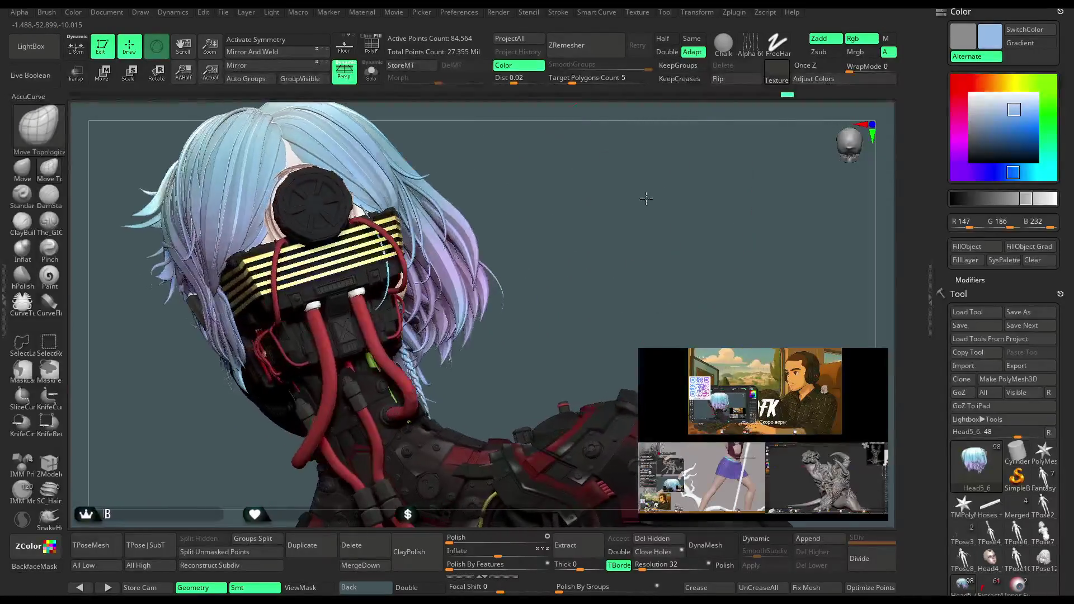
pyautogui.moveTo(548, 243)
pyautogui.mouseDown()
pyautogui.moveTo(459, 331)
pyautogui.moveTo(653, 160)
pyautogui.moveTo(554, 241)
pyautogui.moveTo(336, 274)
pyautogui.mouseUp()
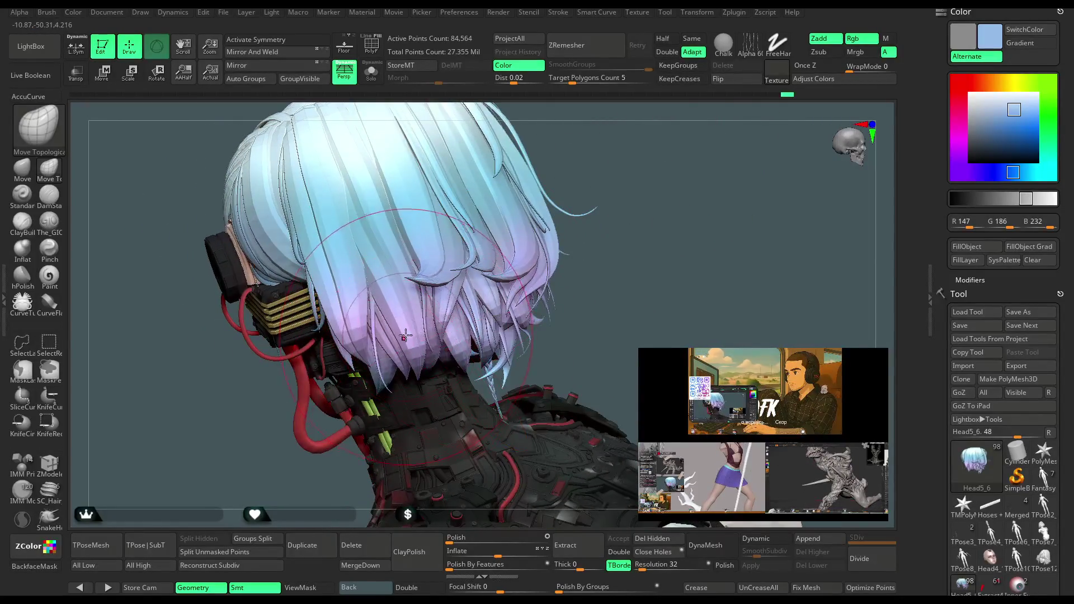
# Shrink the brush Draw Size, return to a frontal view, and select the Head4_14 subtool.
pyautogui.press('space')
pyautogui.moveTo(469, 317); pyautogui.dragTo(413, 320)
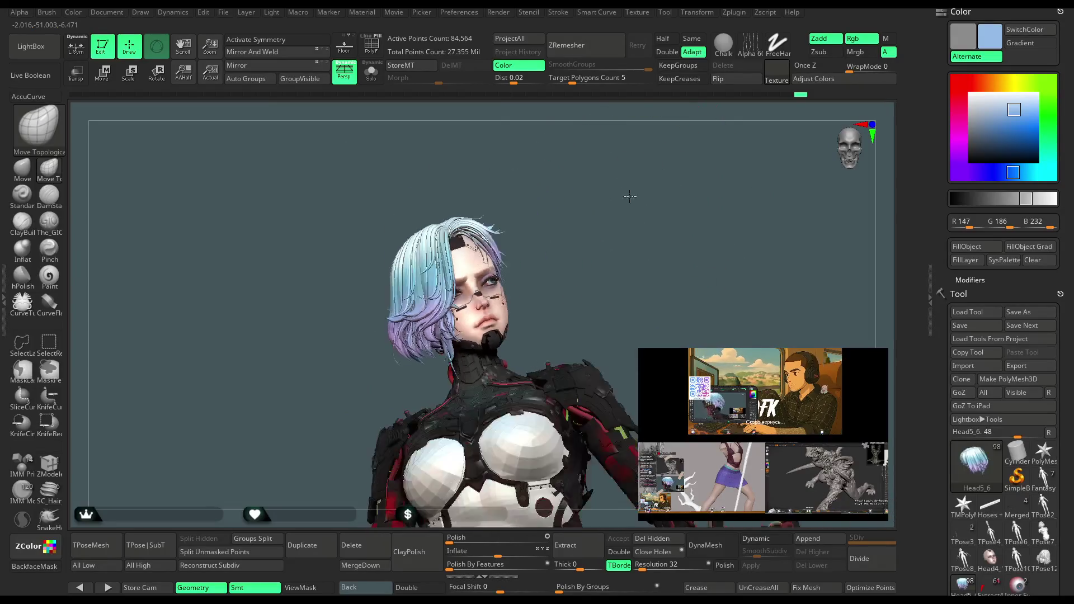
pyautogui.moveTo(587, 210)
pyautogui.mouseDown()
pyautogui.moveTo(601, 235)
pyautogui.moveTo(577, 238)
pyautogui.moveTo(493, 307)
pyautogui.mouseUp()
pyautogui.keyDown('alt'); pyautogui.click(475, 304); pyautogui.keyUp('alt')
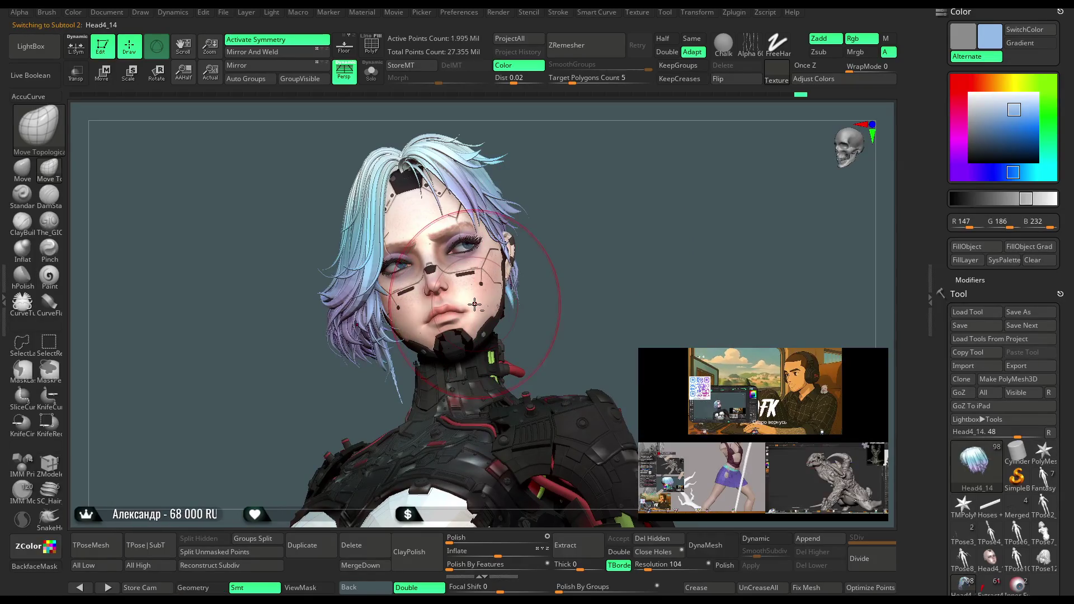
# Enable L.Sym with the Move brush, inspect the eyes and nose closely, then view the full figure.
pyautogui.keyDown('alt'); pyautogui.moveTo(590, 214); pyautogui.dragTo(649, 188); pyautogui.keyUp('alt')
pyautogui.click(76, 47)
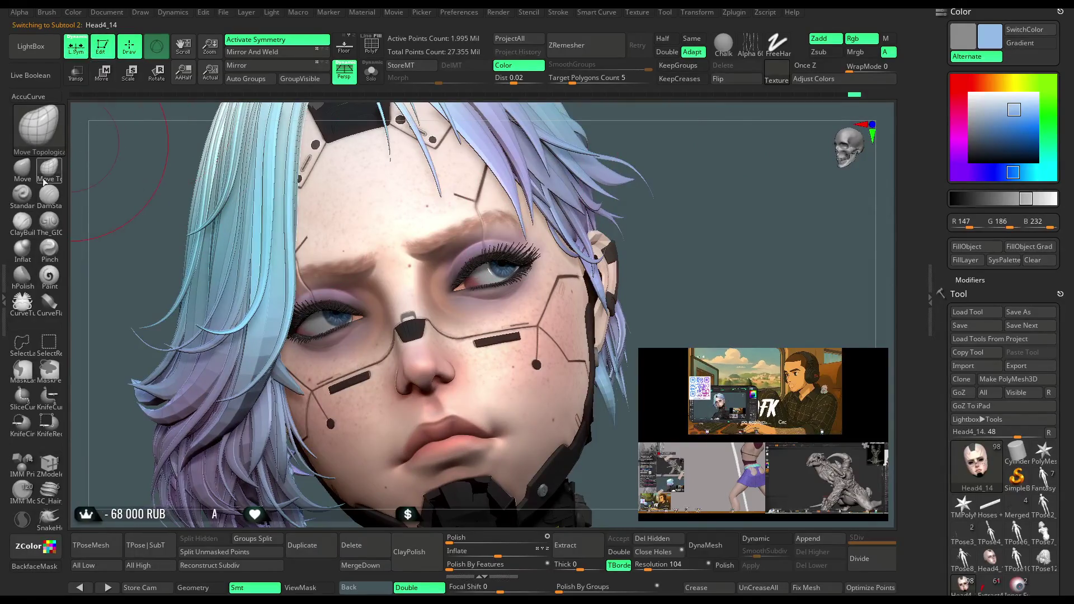
pyautogui.click(22, 167)
pyautogui.keyDown('alt'); pyautogui.moveTo(694, 192); pyautogui.dragTo(671, 179); pyautogui.keyUp('alt')
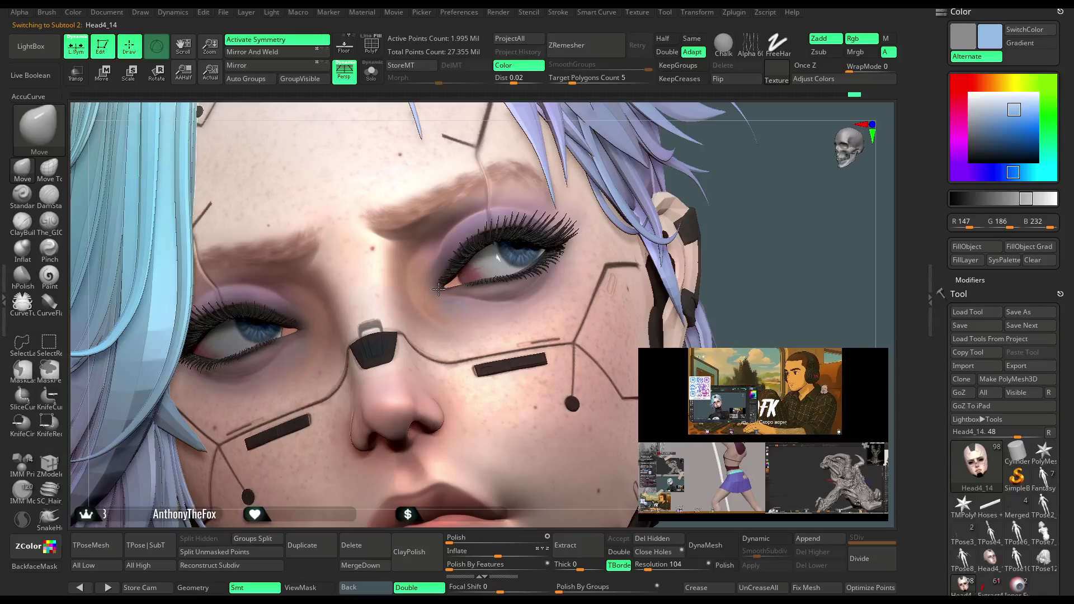
pyautogui.moveTo(727, 203)
pyautogui.keyDown('alt'); pyautogui.mouseDown()
pyautogui.moveTo(680, 197)
pyautogui.moveTo(661, 229)
pyautogui.moveTo(654, 196)
pyautogui.moveTo(638, 257)
pyautogui.moveTo(622, 265)
pyautogui.moveTo(635, 235)
pyautogui.moveTo(668, 230)
pyautogui.moveTo(641, 232)
pyautogui.mouseUp(); pyautogui.keyUp('alt')
pyautogui.press('space')
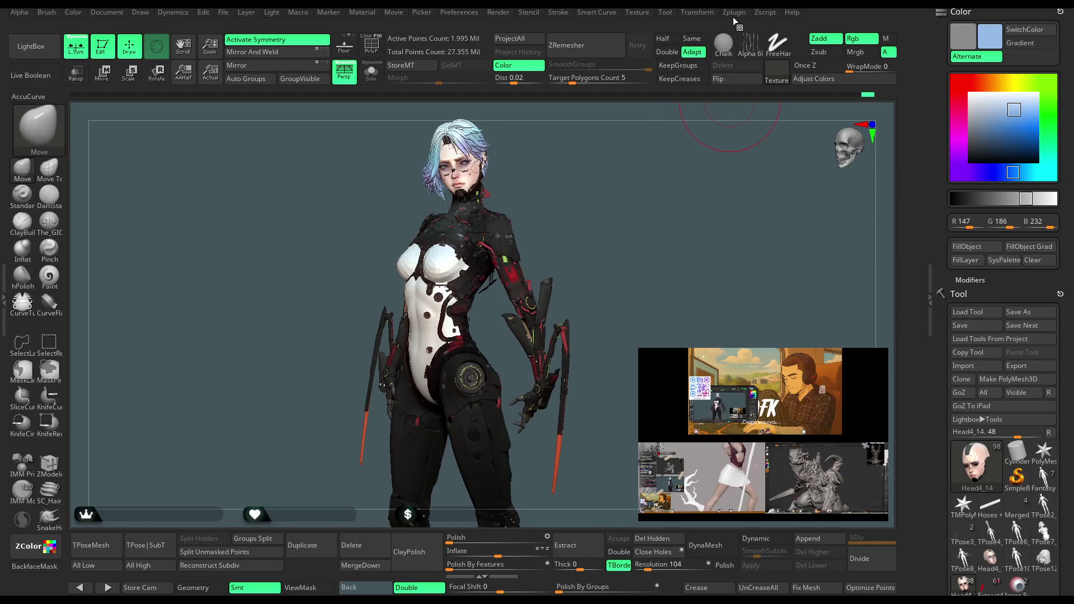
pyautogui.click(734, 12)
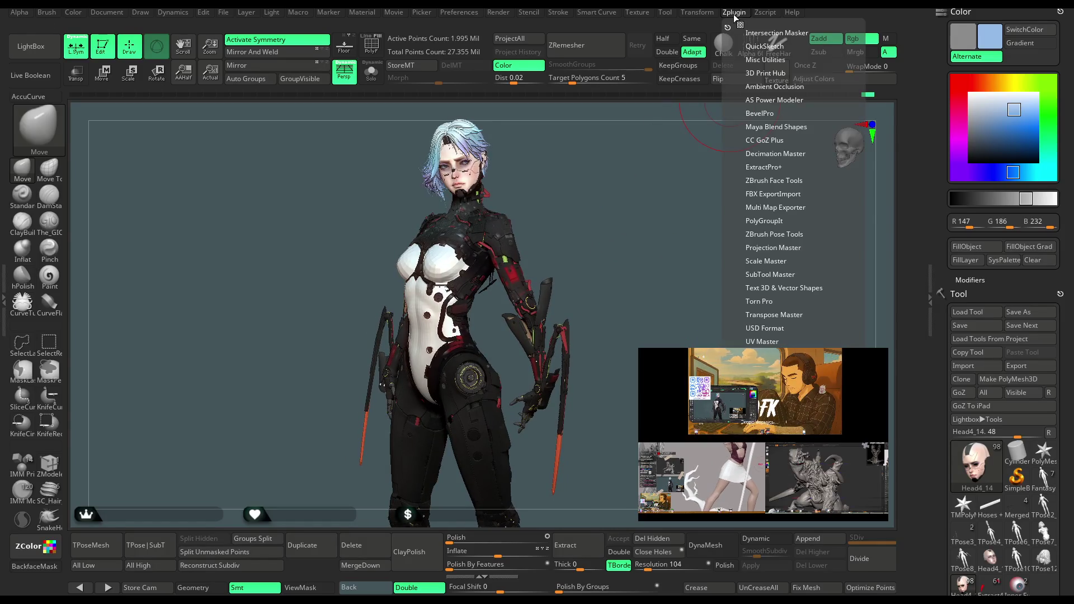
pyautogui.click(773, 193)
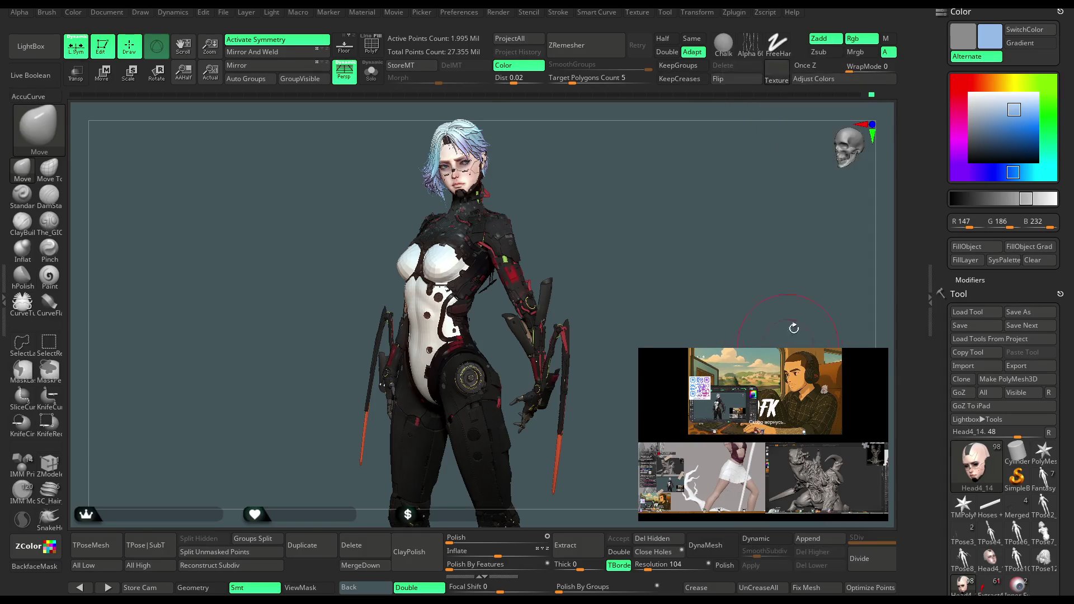
pyautogui.click(732, 14)
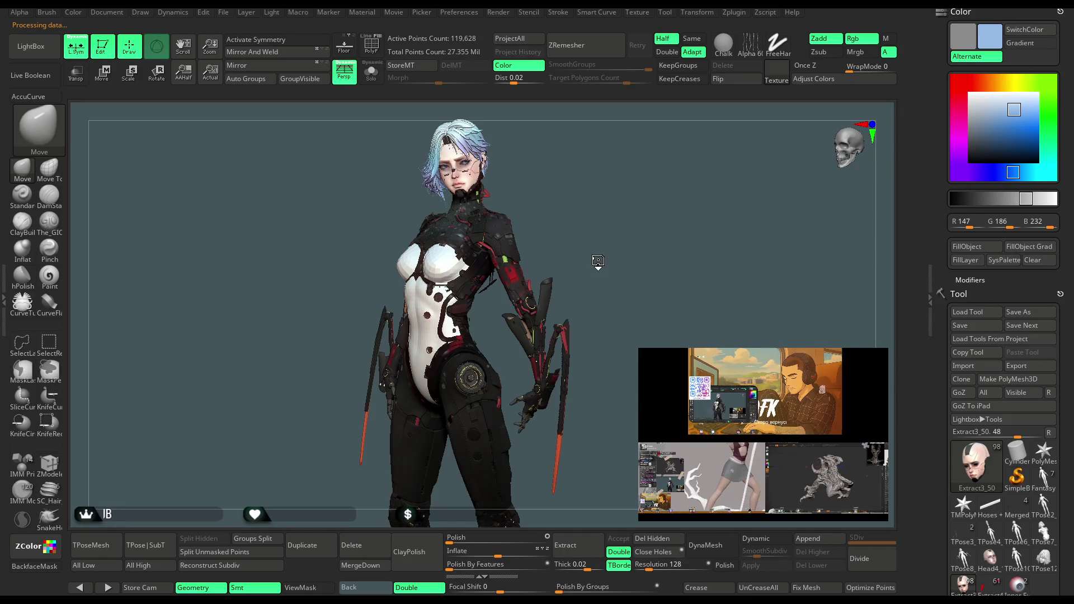
pyautogui.keyDown('alt'); pyautogui.click(541, 302); pyautogui.keyUp('alt')
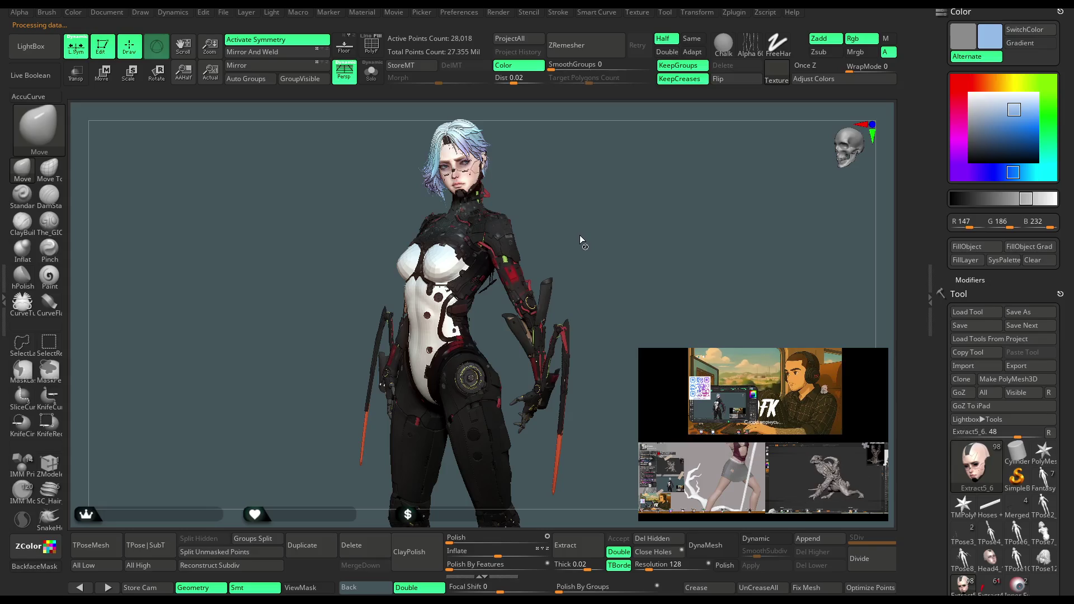
pyautogui.keyDown('alt'); pyautogui.click(573, 225); pyautogui.keyUp('alt')
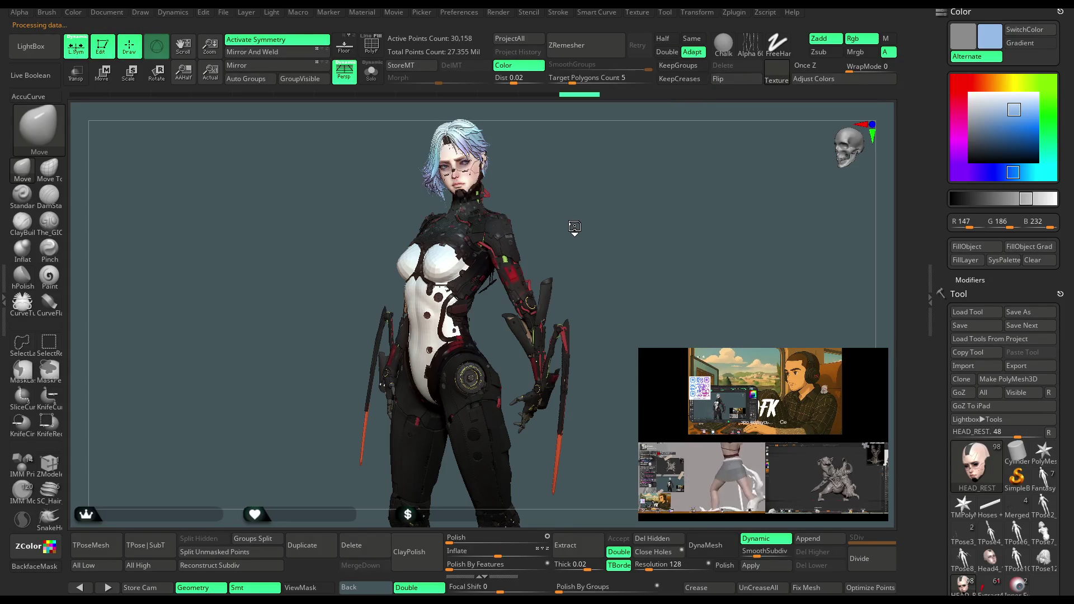
pyautogui.keyDown('alt'); pyautogui.click(574, 225); pyautogui.keyUp('alt')
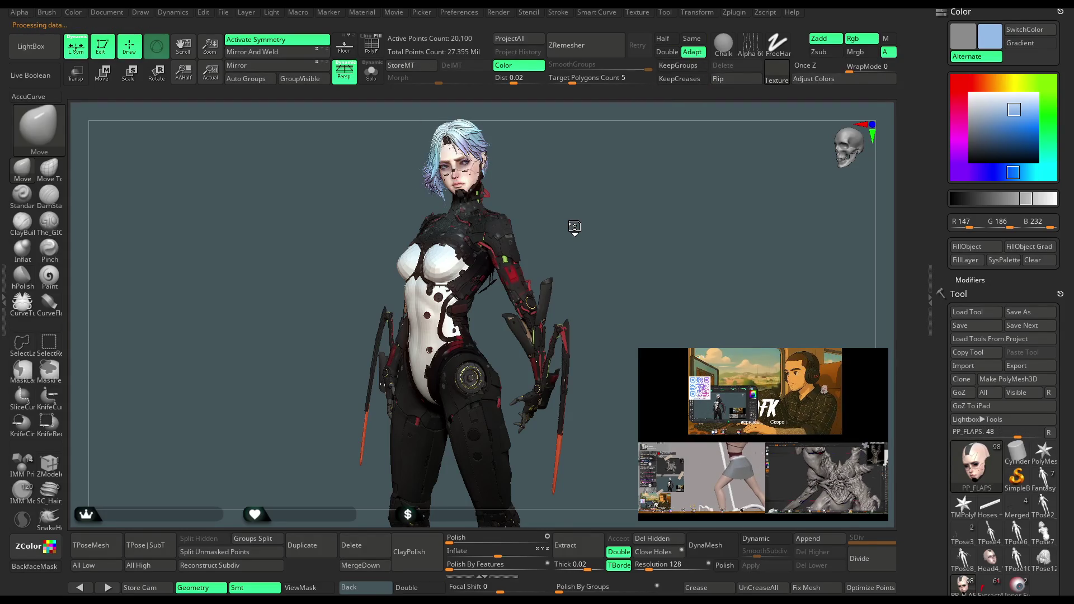
pyautogui.keyDown('alt'); pyautogui.click(574, 224); pyautogui.keyUp('alt')
pyautogui.keyDown('alt'); pyautogui.click(573, 225); pyautogui.keyUp('alt')
pyautogui.keyDown('alt'); pyautogui.click(574, 225); pyautogui.keyUp('alt')
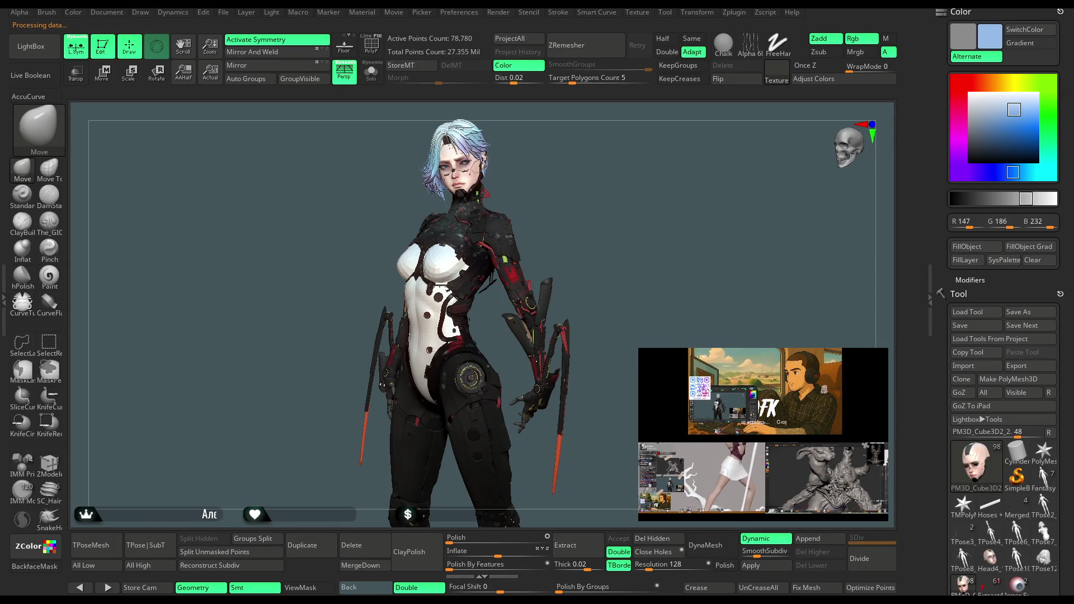
pyautogui.keyDown('alt'); pyautogui.click(574, 225); pyautogui.keyUp('alt')
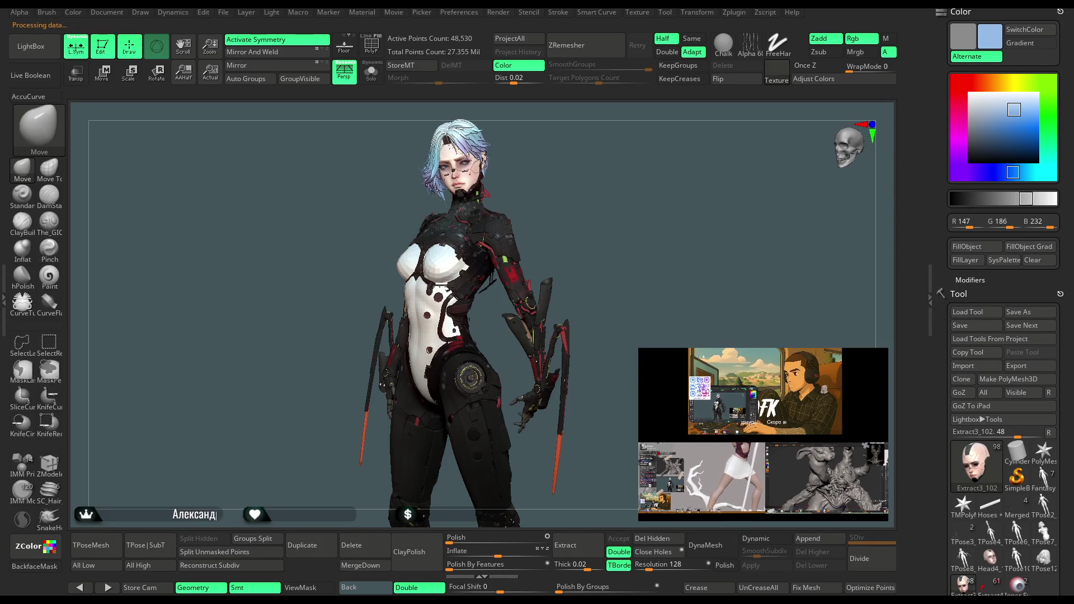
pyautogui.hotkey('alt', 'Down')
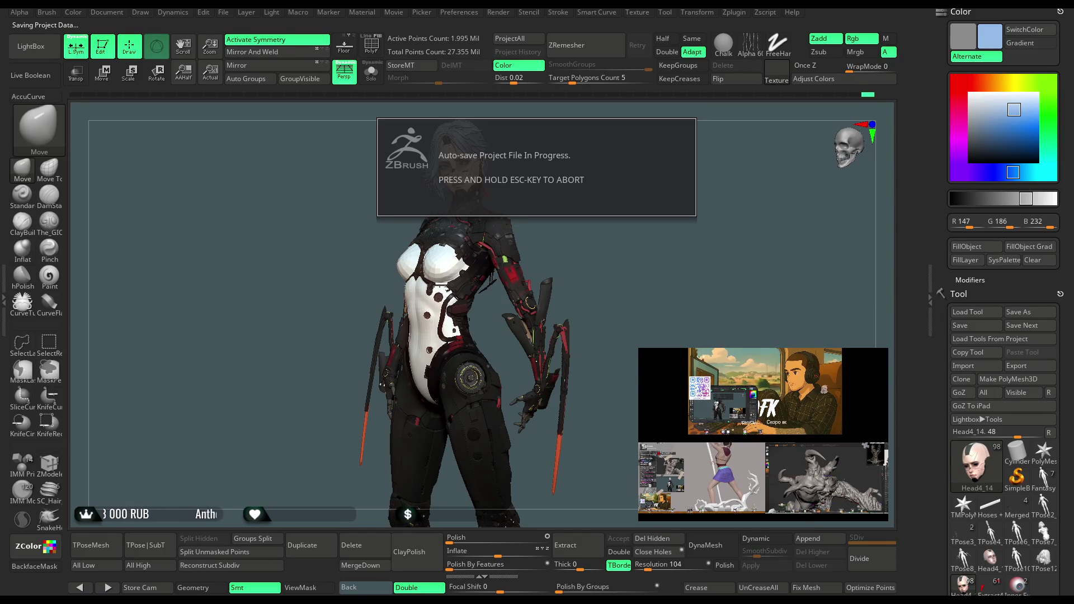
# Orbit to the model's back, then Alt-Tab to the He77ga_Qrender_scene_v1 Marmoset Toolbag scene.
pyautogui.moveTo(235, 246); pyautogui.dragTo(350, 243)
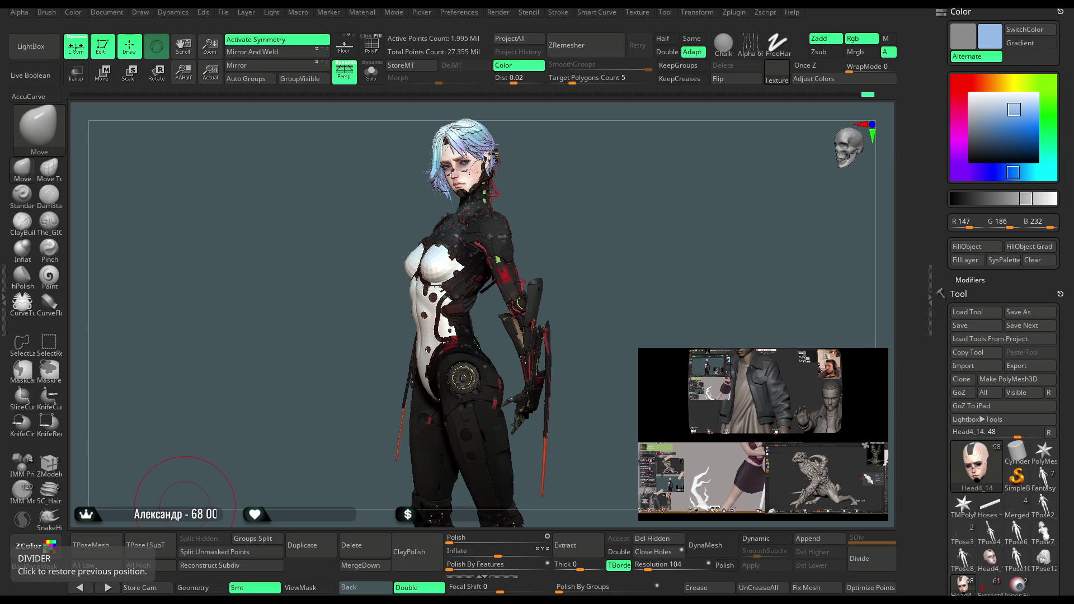
pyautogui.hotkey('alt', 'Tab')
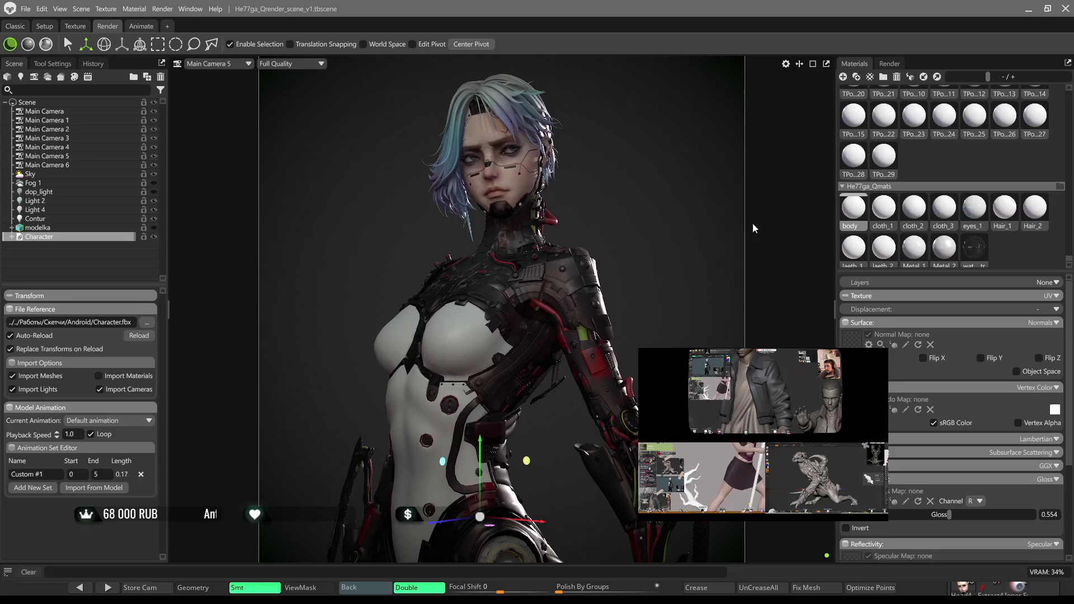
# Select the Contur light in the Scene tree and lower its Brightness slightly.
pyautogui.click(290, 162)
pyautogui.click(64, 237)
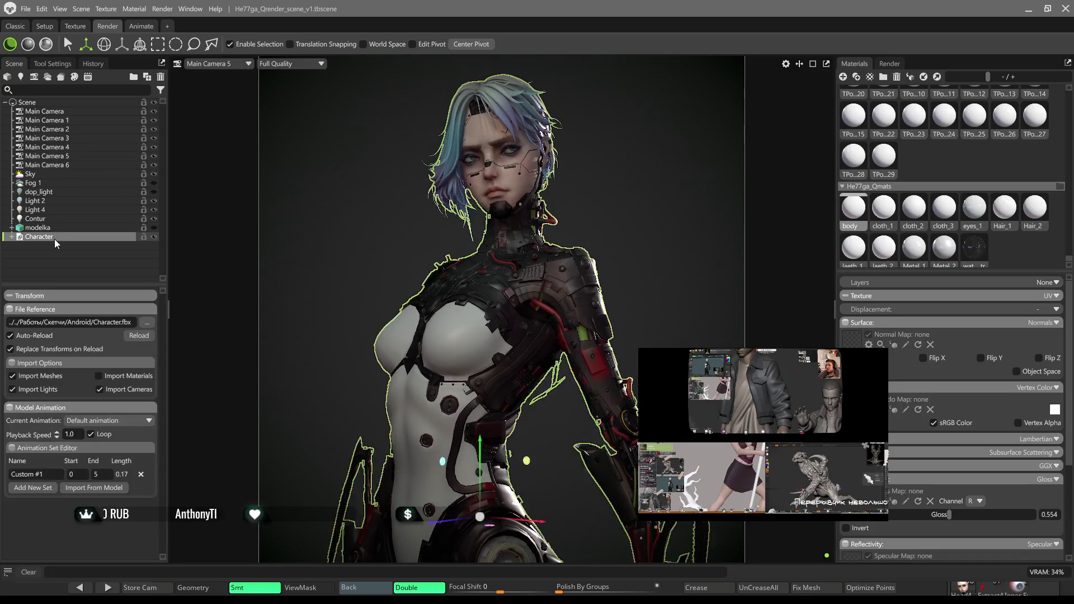
pyautogui.click(54, 219)
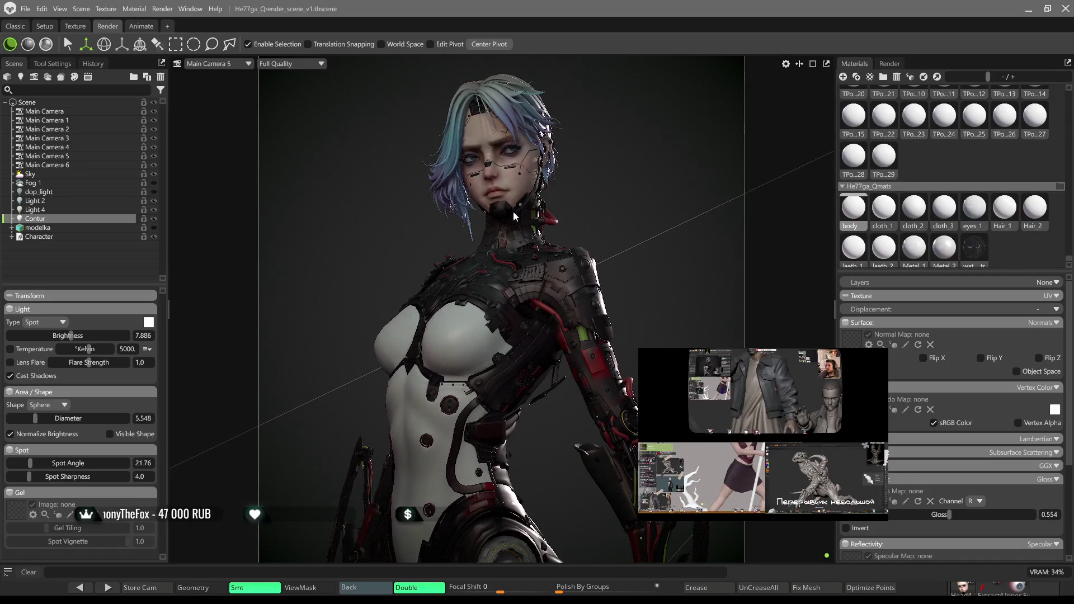
pyautogui.moveTo(583, 211)
pyautogui.mouseDown()
pyautogui.moveTo(593, 206)
pyautogui.moveTo(595, 235)
pyautogui.moveTo(597, 170)
pyautogui.moveTo(561, 213)
pyautogui.moveTo(615, 165)
pyautogui.moveTo(554, 313)
pyautogui.mouseUp()
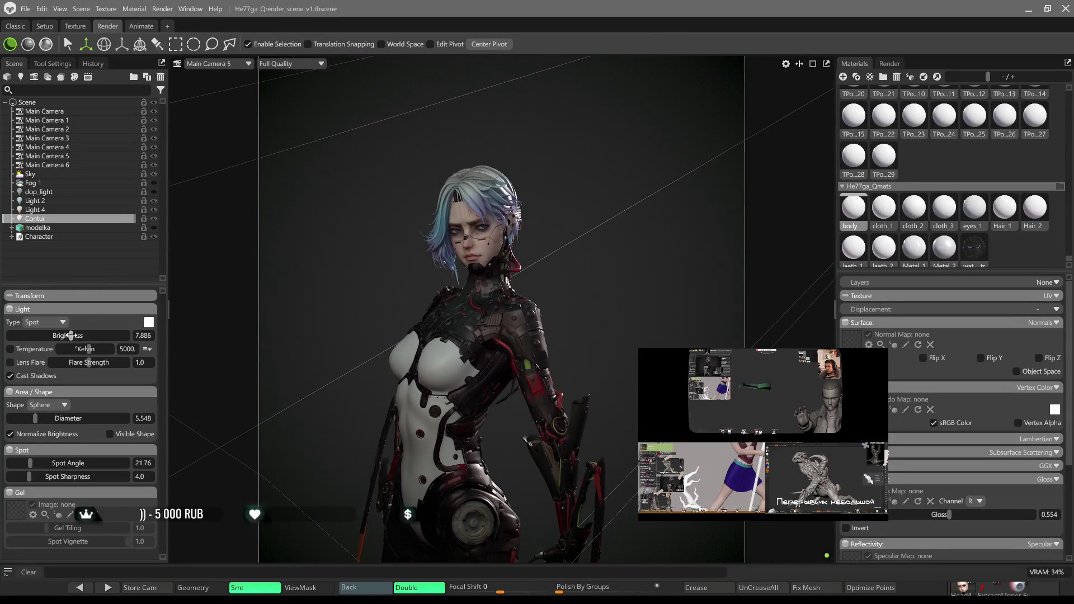
pyautogui.moveTo(70, 335); pyautogui.dragTo(66, 335)
pyautogui.scroll(3, 546, 282)
pyautogui.moveTo(546, 282); pyautogui.dragTo(643, 230)
# Set the body material's Subsurface Scattering to Scatter Depth 3.403 and Fuzz 0.231, then view Hair_1 material.
pyautogui.click(618, 240)
pyautogui.moveTo(551, 203); pyautogui.dragTo(515, 210)
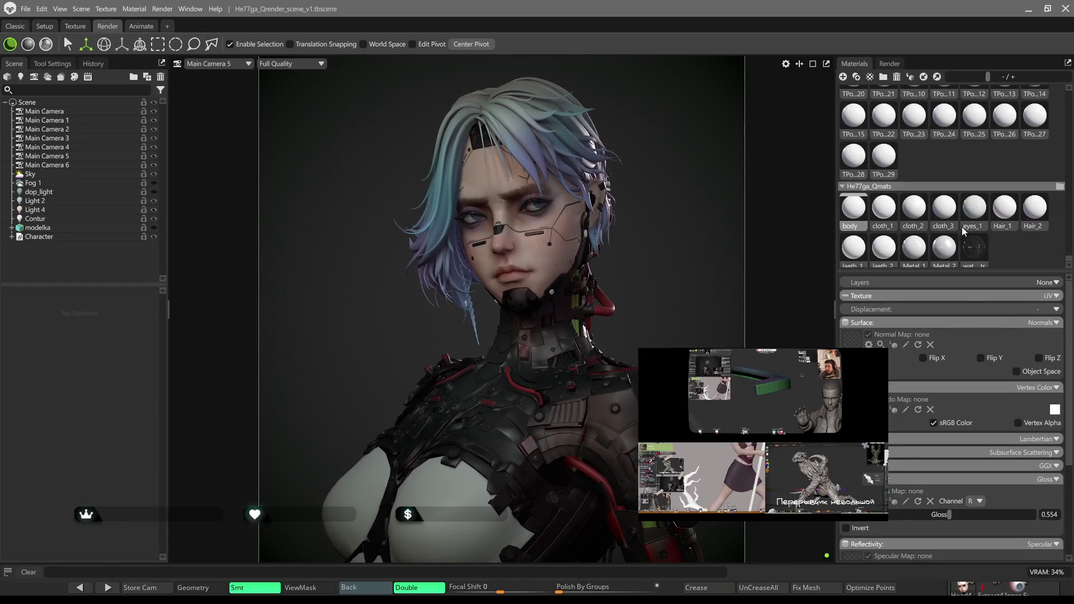
pyautogui.scroll(-1, 953, 248)
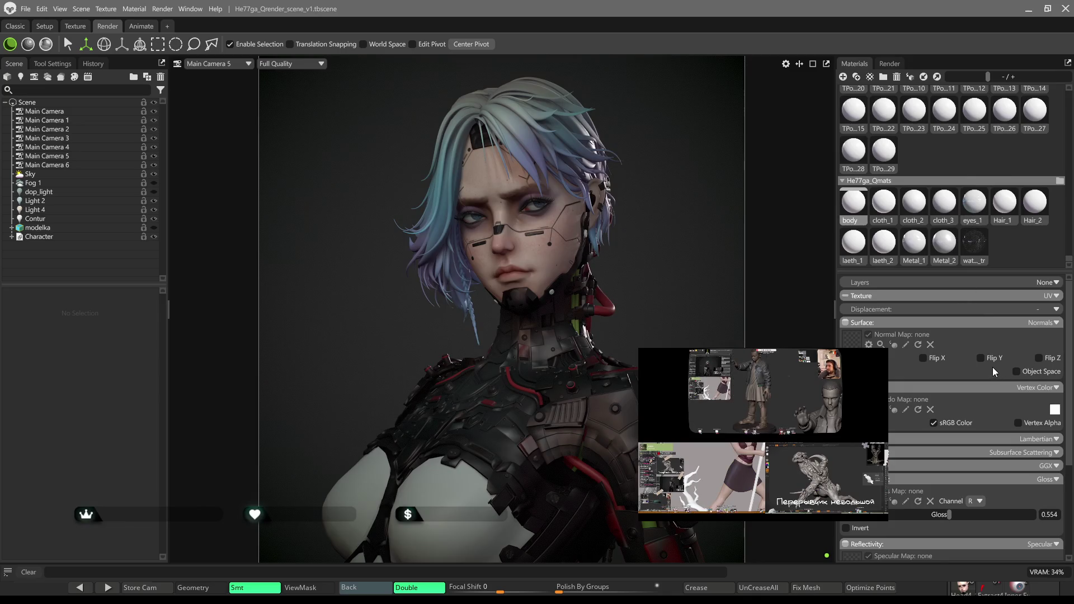
pyautogui.scroll(-2, 994, 372)
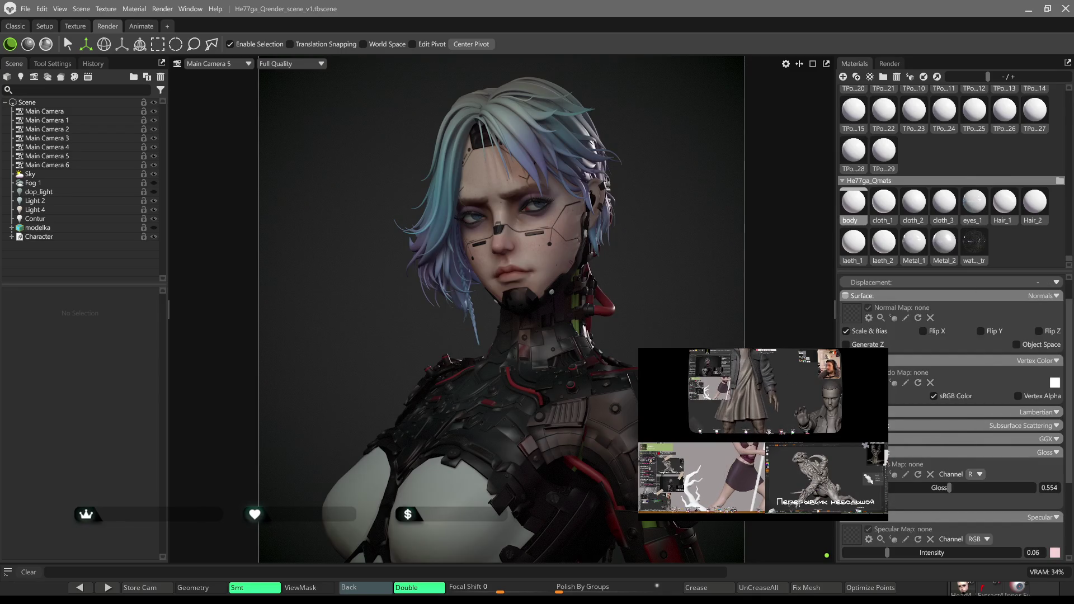
pyautogui.click(918, 426)
pyautogui.scroll(-2, 915, 440)
pyautogui.moveTo(913, 434)
pyautogui.mouseDown()
pyautogui.moveTo(926, 434)
pyautogui.moveTo(915, 434)
pyautogui.mouseUp()
pyautogui.moveTo(890, 470); pyautogui.dragTo(906, 470)
pyautogui.scroll(-3, 567, 311)
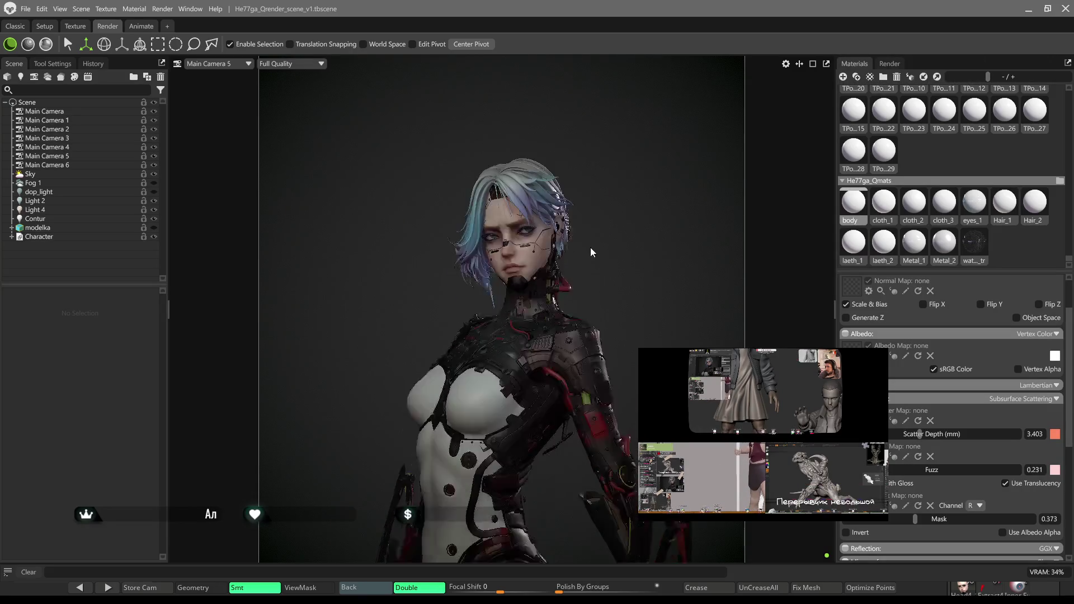
pyautogui.scroll(5, 525, 380)
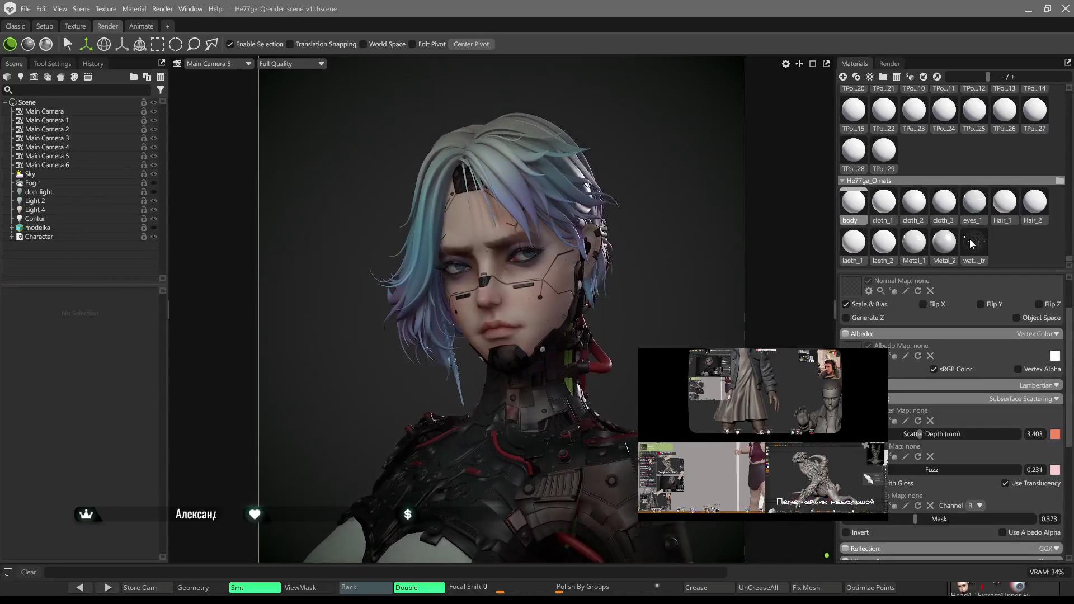
pyautogui.doubleClick(514, 185)
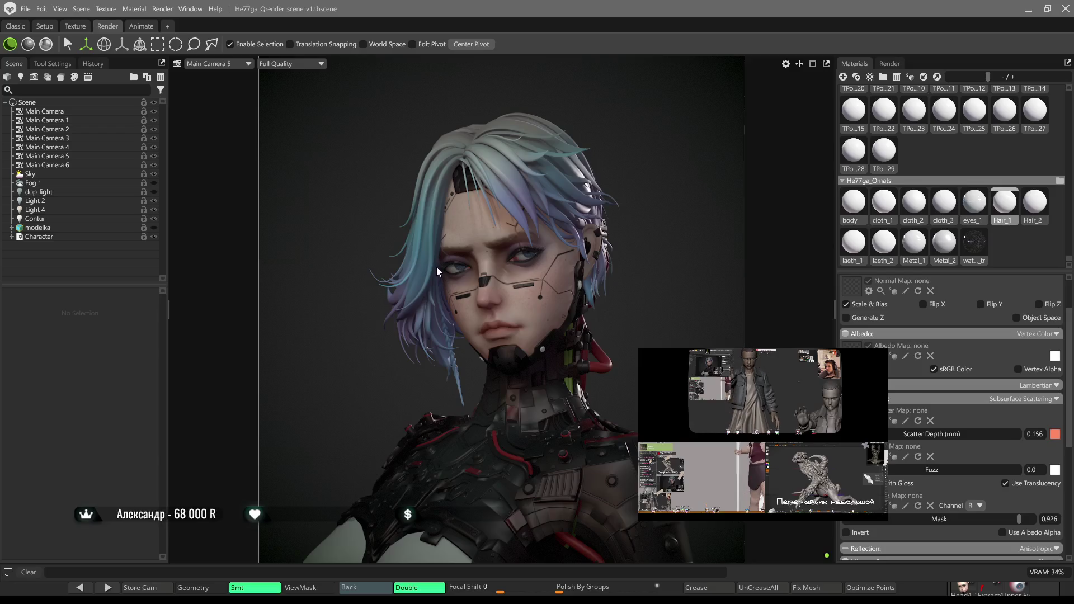
pyautogui.press('ctrl')
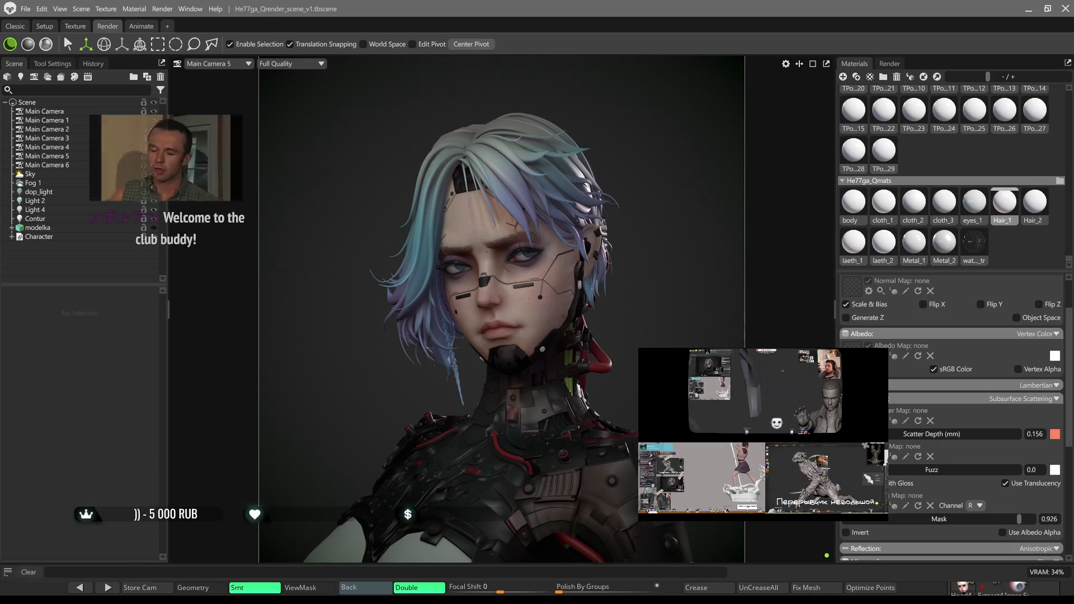
# Alt-Tab from Marmoset Toolbag back to the ZBrush window with the full-length character.
pyautogui.hotkey('alt', 'Tab')
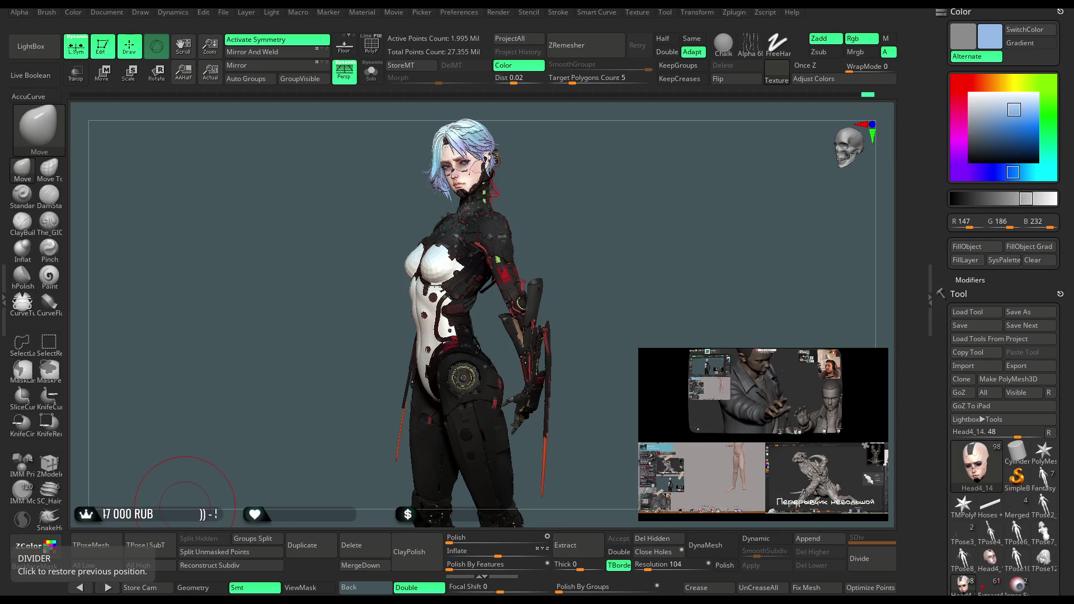
# Expand the HEAD folder in the Subtool list and select the face subtool.
pyautogui.scroll(-5, 1004, 313)
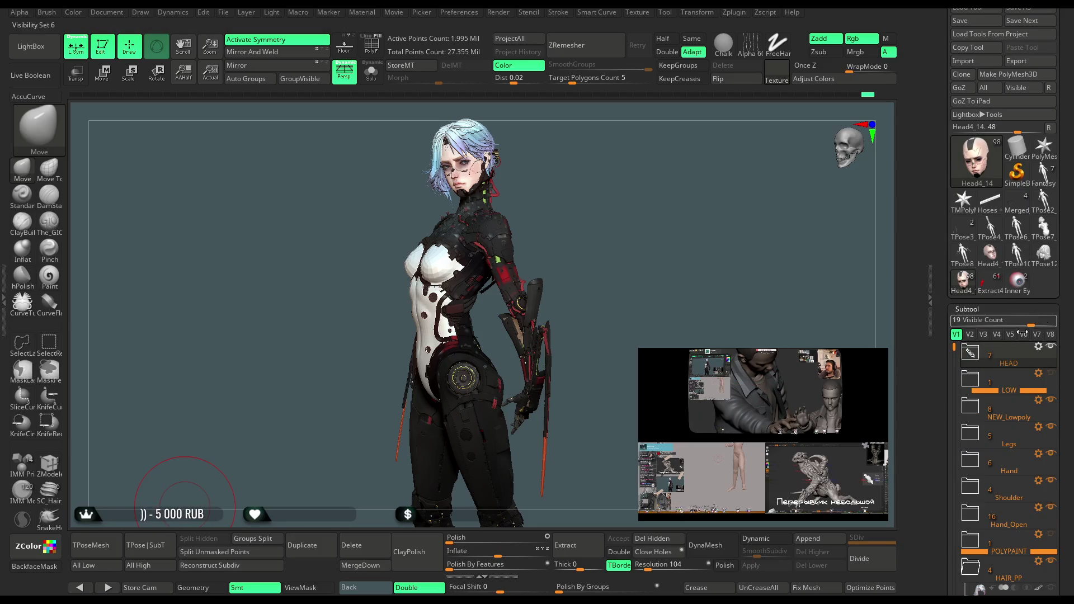
pyautogui.scroll(-2, 1071, 400)
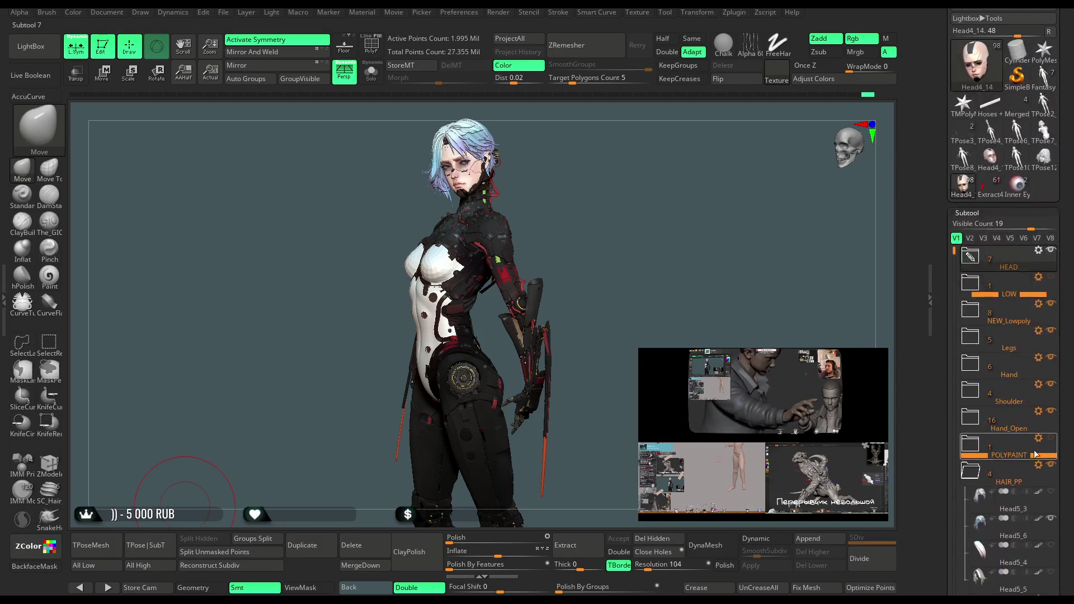
pyautogui.click(1039, 486)
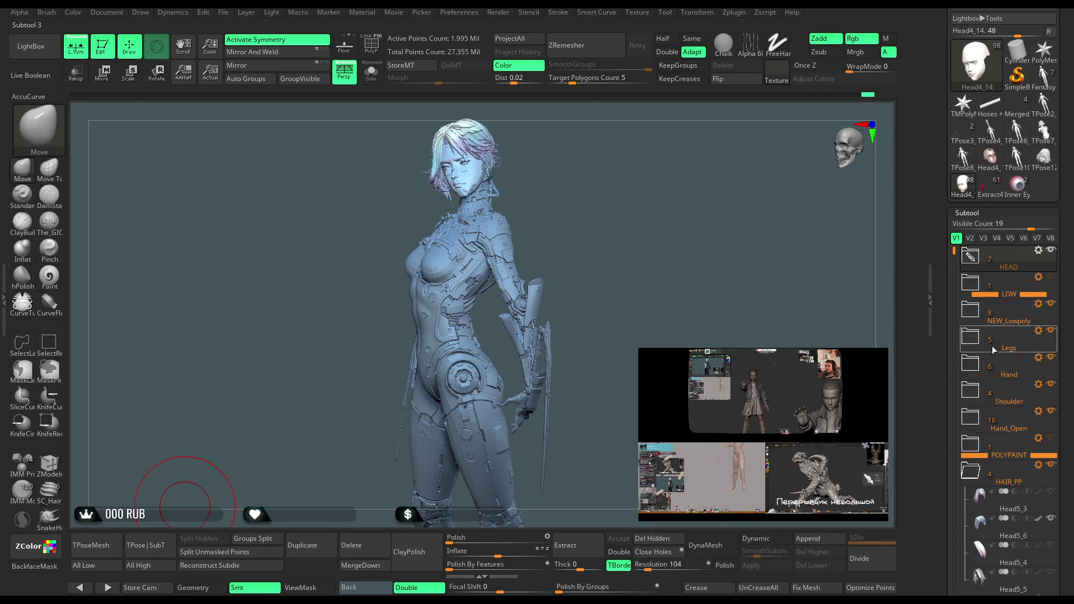
pyautogui.click(1041, 266)
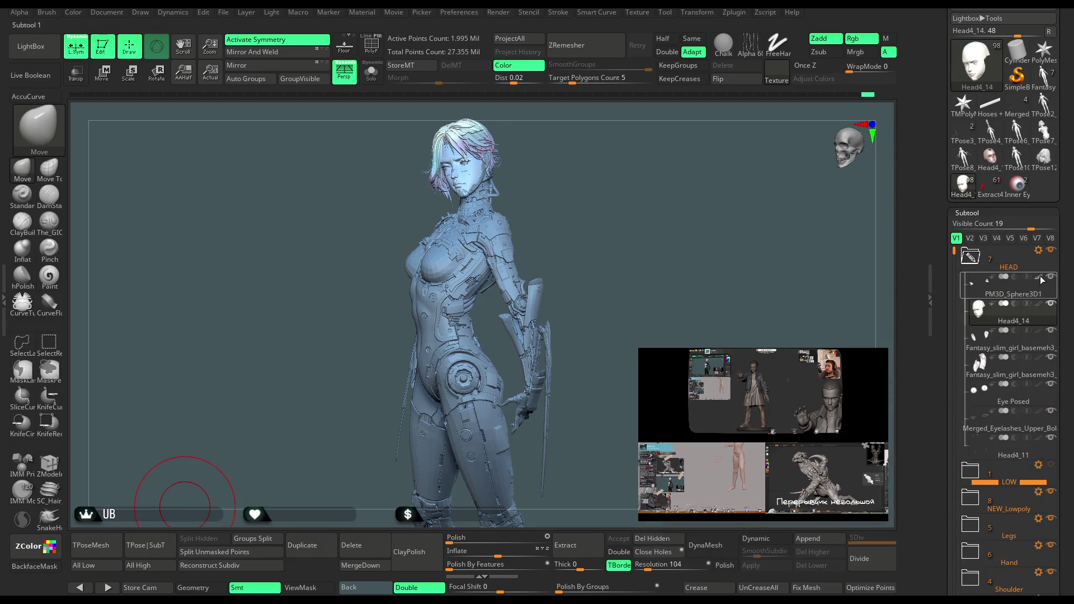
pyautogui.click(1039, 311)
pyautogui.click(1038, 337)
pyautogui.click(1039, 366)
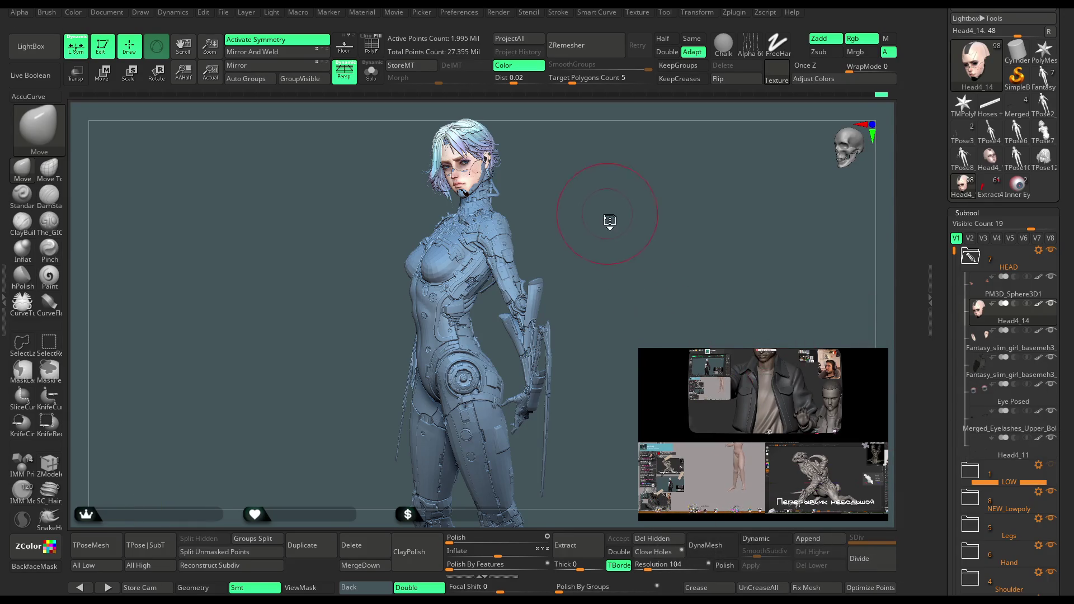
# Turn the model toward the head and set the current colour to light blue R146 G180 B220.
pyautogui.scroll(5, 604, 224)
pyautogui.moveTo(621, 253); pyautogui.dragTo(643, 233)
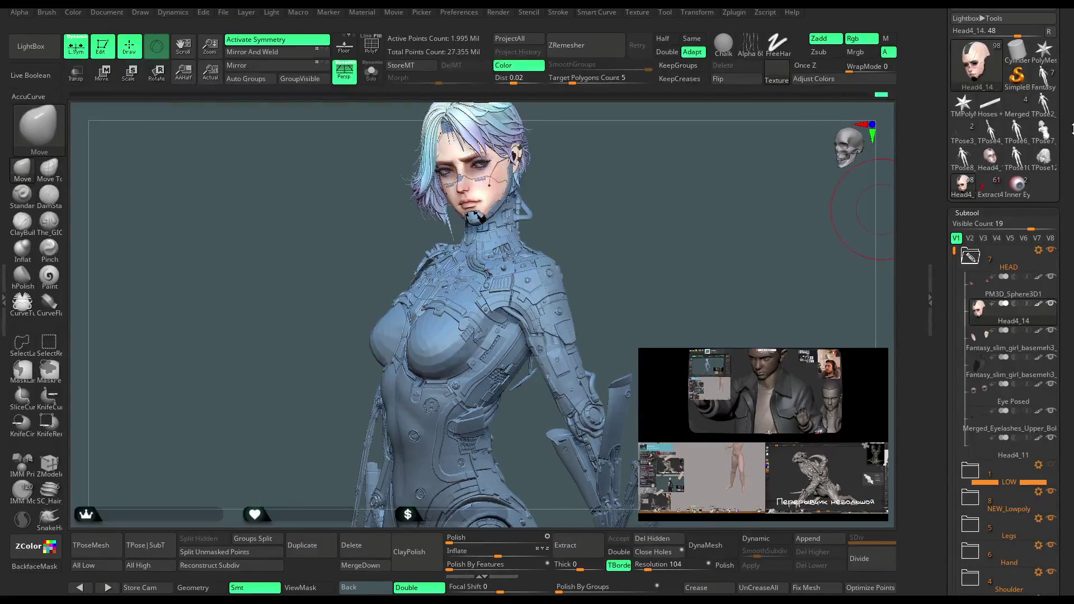
pyautogui.scroll(7, 1013, 99)
pyautogui.click(1004, 101)
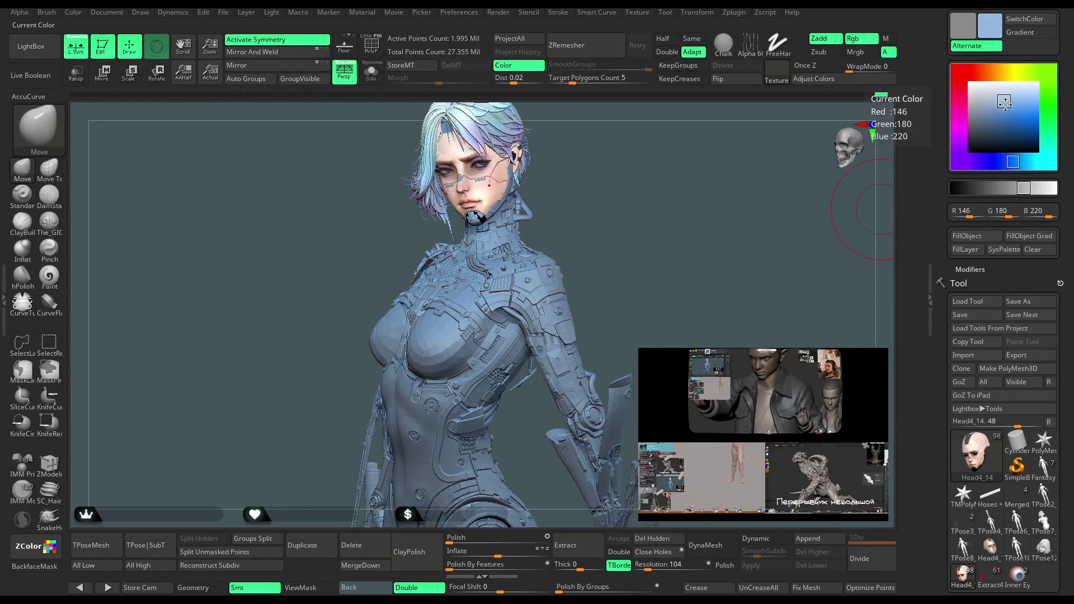
# Rotate the full figure to inspect the chest armour, ending in a front three-quarter view.
pyautogui.moveTo(643, 297)
pyautogui.mouseDown()
pyautogui.moveTo(681, 266)
pyautogui.moveTo(688, 246)
pyautogui.moveTo(660, 260)
pyautogui.moveTo(685, 263)
pyautogui.moveTo(655, 271)
pyautogui.moveTo(716, 272)
pyautogui.moveTo(679, 242)
pyautogui.moveTo(681, 271)
pyautogui.moveTo(658, 267)
pyautogui.moveTo(660, 284)
pyautogui.moveTo(674, 283)
pyautogui.moveTo(671, 267)
pyautogui.moveTo(649, 273)
pyautogui.moveTo(680, 269)
pyautogui.moveTo(671, 266)
pyautogui.moveTo(663, 293)
pyautogui.mouseUp()
pyautogui.moveTo(663, 284); pyautogui.dragTo(656, 279)
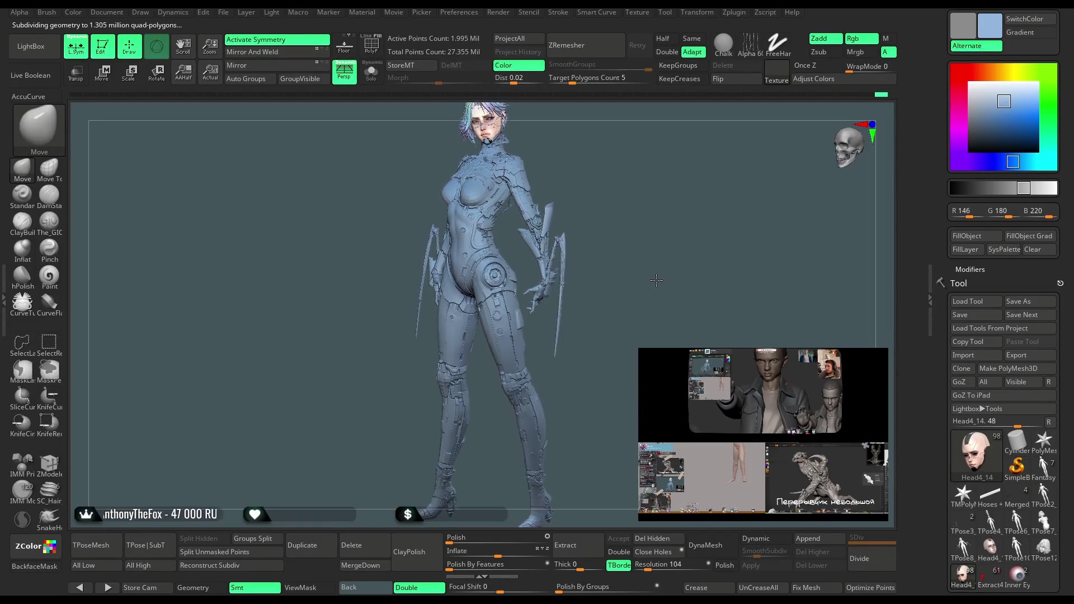
pyautogui.moveTo(654, 270); pyautogui.dragTo(660, 263)
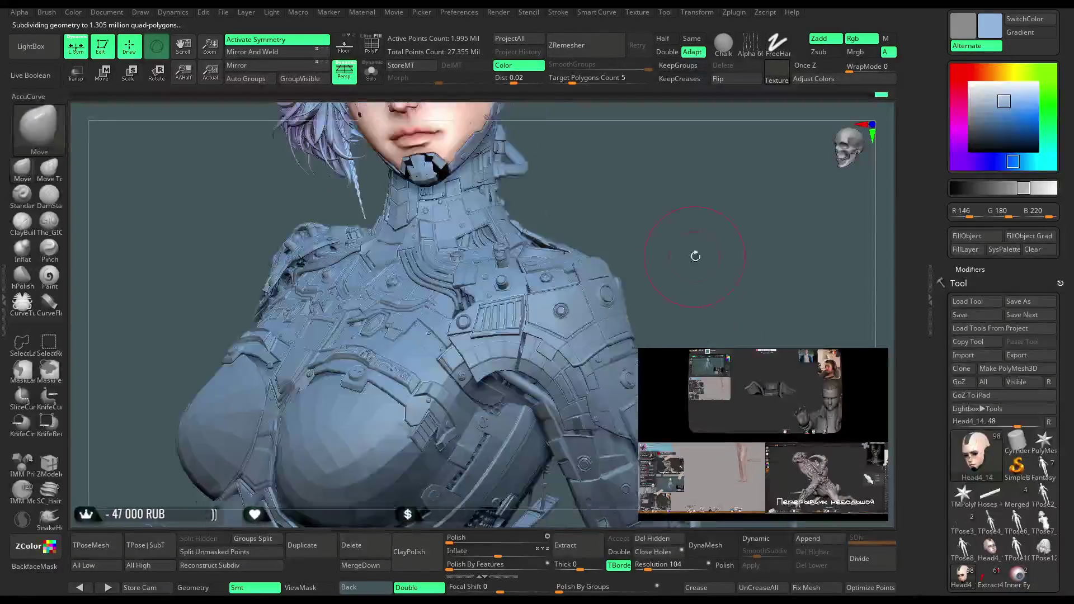
pyautogui.moveTo(698, 241)
pyautogui.mouseDown()
pyautogui.moveTo(680, 237)
pyautogui.moveTo(697, 245)
pyautogui.moveTo(711, 325)
pyautogui.moveTo(715, 245)
pyautogui.moveTo(644, 261)
pyautogui.moveTo(646, 316)
pyautogui.moveTo(640, 304)
pyautogui.moveTo(594, 296)
pyautogui.moveTo(661, 222)
pyautogui.moveTo(678, 258)
pyautogui.mouseUp()
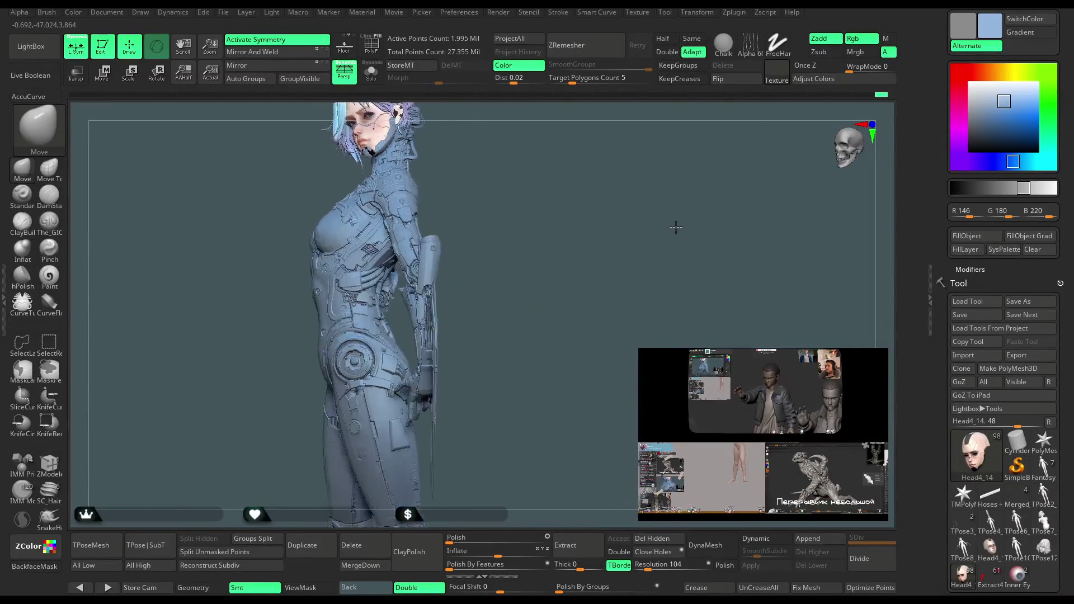
pyautogui.moveTo(651, 251); pyautogui.dragTo(663, 265)
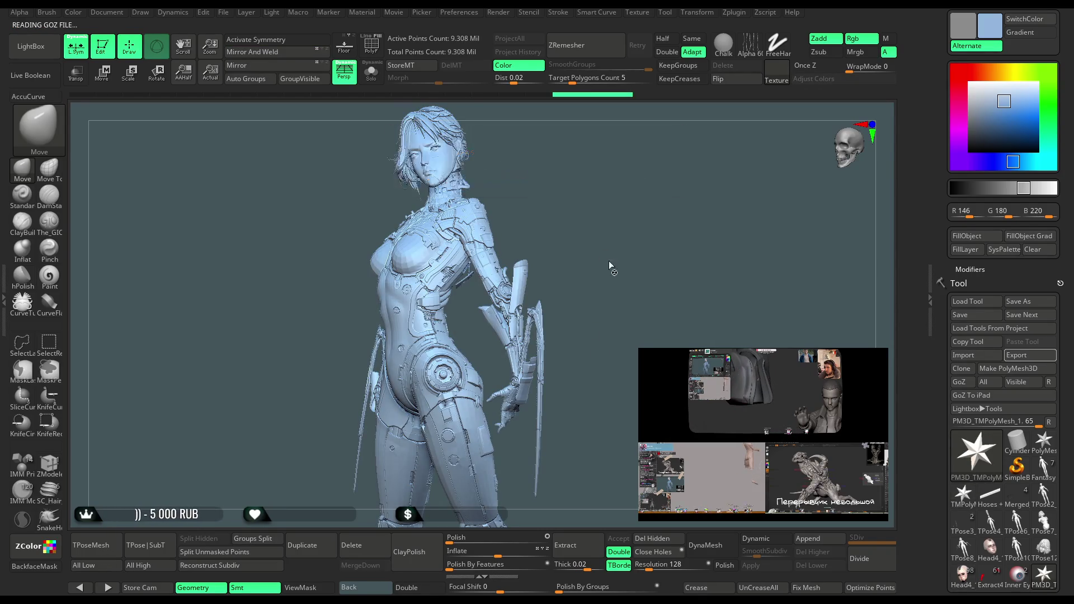
# Orbit the model to a back three-quarter view, then turn it frontward and zoom onto the torso.
pyautogui.moveTo(616, 245)
pyautogui.mouseDown()
pyautogui.moveTo(577, 257)
pyautogui.moveTo(535, 303)
pyautogui.moveTo(604, 192)
pyautogui.moveTo(638, 220)
pyautogui.moveTo(628, 222)
pyautogui.moveTo(657, 211)
pyautogui.moveTo(451, 146)
pyautogui.mouseUp()
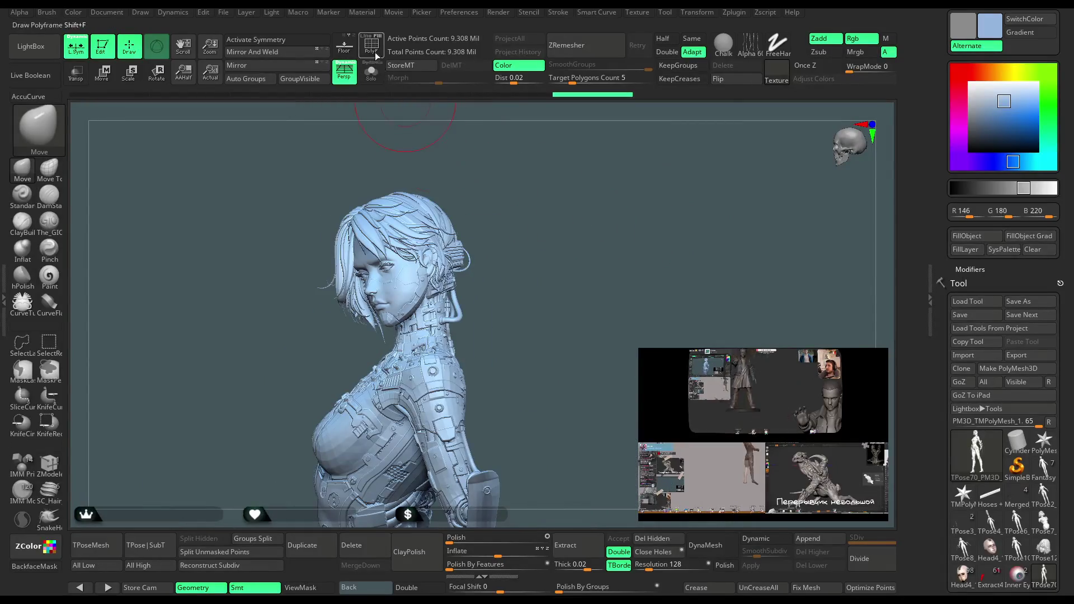
pyautogui.moveTo(584, 295)
pyautogui.mouseDown()
pyautogui.moveTo(627, 273)
pyautogui.moveTo(609, 250)
pyautogui.moveTo(616, 280)
pyautogui.moveTo(601, 277)
pyautogui.moveTo(623, 262)
pyautogui.moveTo(563, 343)
pyautogui.moveTo(609, 246)
pyautogui.moveTo(622, 245)
pyautogui.moveTo(619, 163)
pyautogui.moveTo(491, 269)
pyautogui.mouseUp()
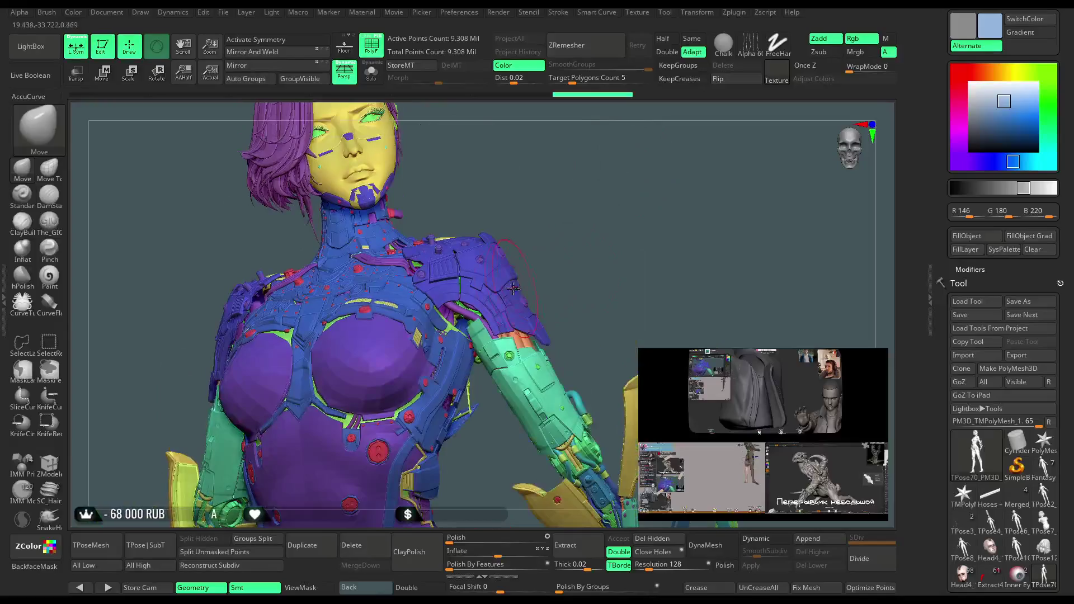
# Hide small shoulder parts, including the green disc and the pink hook.
pyautogui.hotkey('ctrl', 'shift')
pyautogui.keyDown('ctrl'); pyautogui.keyDown('shift'); pyautogui.click(498, 261); pyautogui.keyUp('shift'); pyautogui.keyUp('ctrl')
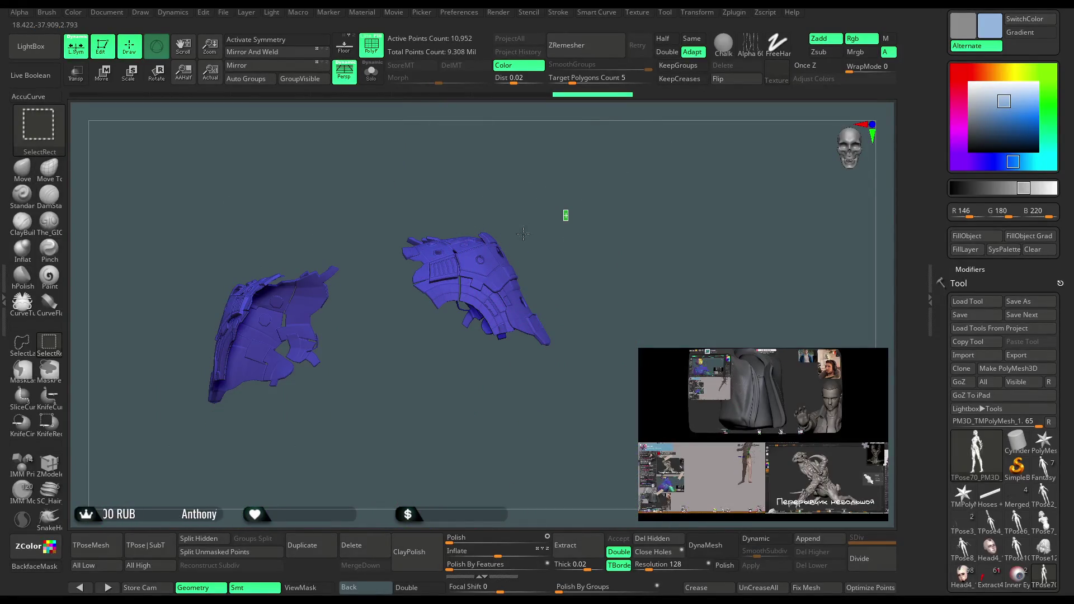
pyautogui.keyDown('ctrl'); pyautogui.keyDown('shift'); pyautogui.click(524, 233); pyautogui.keyUp('shift'); pyautogui.keyUp('ctrl')
pyautogui.keyDown('ctrl'); pyautogui.keyDown('alt'); pyautogui.keyDown('shift'); pyautogui.click(502, 255); pyautogui.keyUp('shift'); pyautogui.keyUp('alt'); pyautogui.keyUp('ctrl')
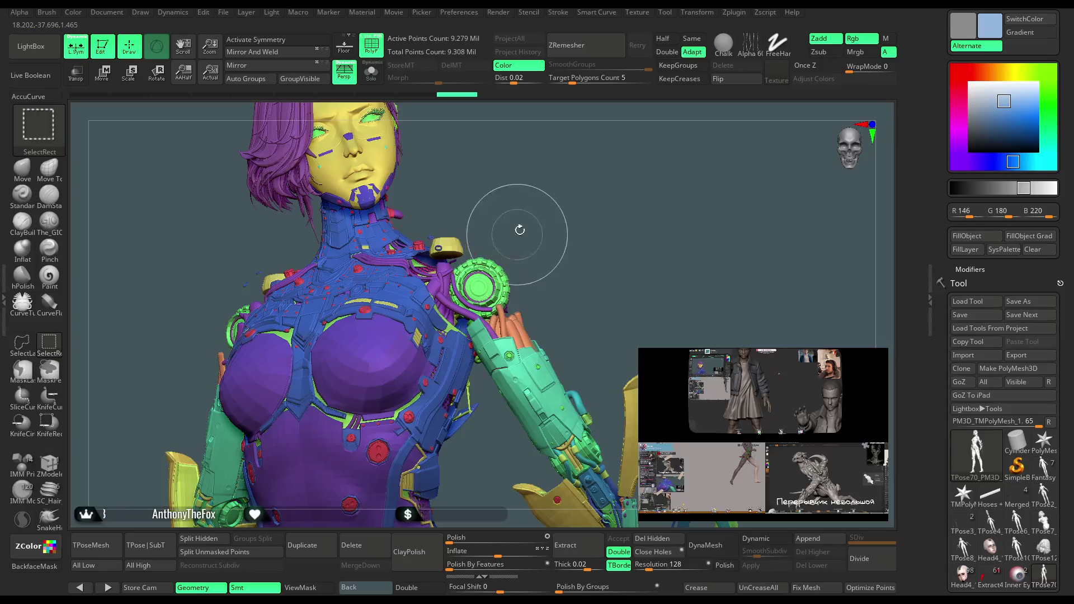
pyautogui.moveTo(549, 240)
pyautogui.mouseDown()
pyautogui.moveTo(459, 240)
pyautogui.moveTo(536, 263)
pyautogui.mouseUp()
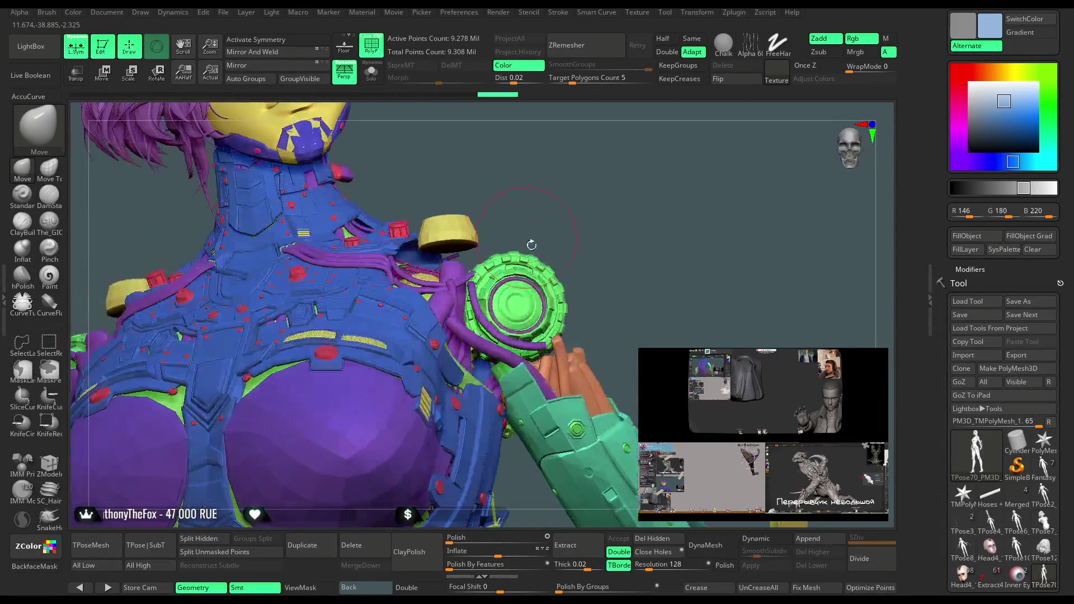
pyautogui.keyDown('ctrl'); pyautogui.keyDown('alt'); pyautogui.keyDown('shift'); pyautogui.click(542, 255); pyautogui.keyUp('shift'); pyautogui.keyUp('alt'); pyautogui.keyUp('ctrl')
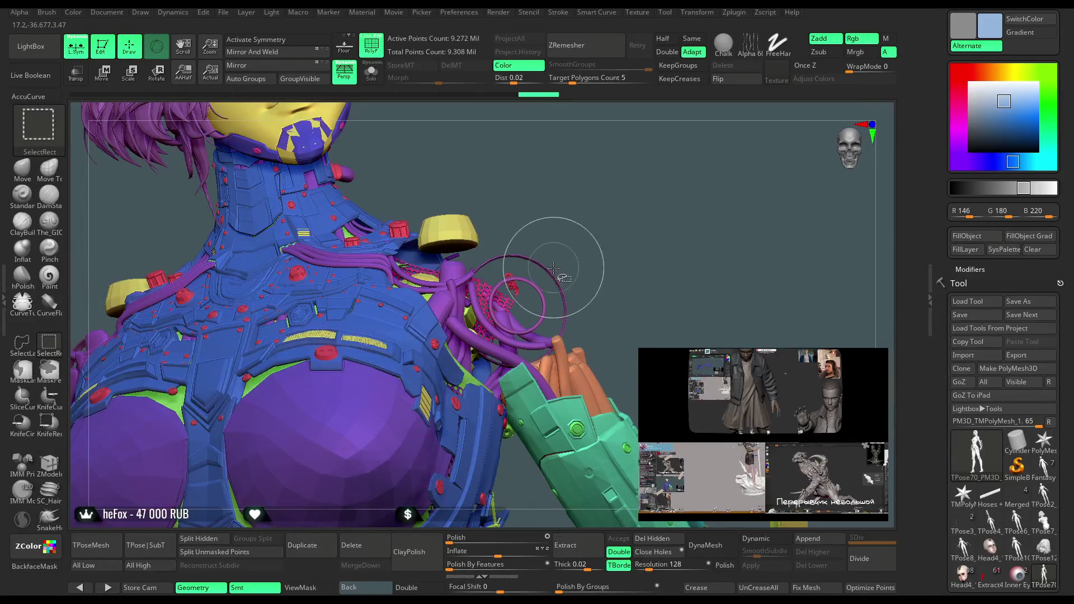
pyautogui.keyDown('ctrl'); pyautogui.keyDown('alt'); pyautogui.keyDown('shift'); pyautogui.click(512, 279); pyautogui.keyUp('shift'); pyautogui.keyUp('alt'); pyautogui.keyUp('ctrl')
# Hide the pink finger-like shoulder piece, the green arm armour and the cyan shoulder cable.
pyautogui.moveTo(602, 282); pyautogui.dragTo(564, 252)
pyautogui.keyDown('ctrl'); pyautogui.keyDown('alt'); pyautogui.keyDown('shift'); pyautogui.click(543, 290); pyautogui.keyUp('shift'); pyautogui.keyUp('alt'); pyautogui.keyUp('ctrl')
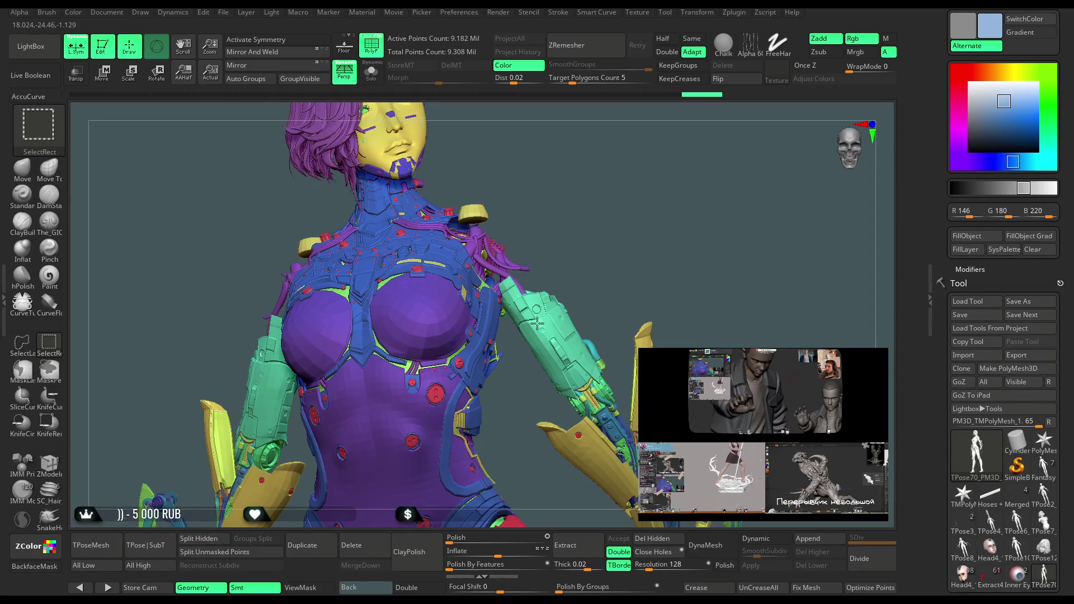
pyautogui.keyDown('ctrl'); pyautogui.keyDown('alt'); pyautogui.keyDown('shift'); pyautogui.click(537, 323); pyautogui.keyUp('shift'); pyautogui.keyUp('alt'); pyautogui.keyUp('ctrl')
pyautogui.moveTo(571, 255); pyautogui.dragTo(540, 296)
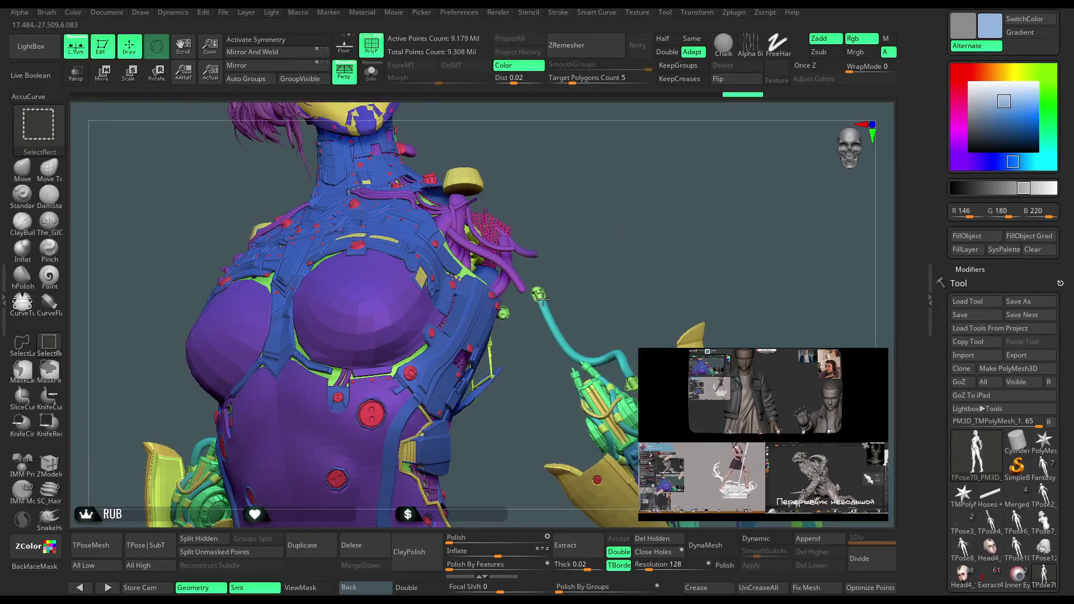
pyautogui.keyDown('ctrl'); pyautogui.keyDown('alt'); pyautogui.keyDown('shift'); pyautogui.click(552, 323); pyautogui.keyUp('shift'); pyautogui.keyUp('alt'); pyautogui.keyUp('ctrl')
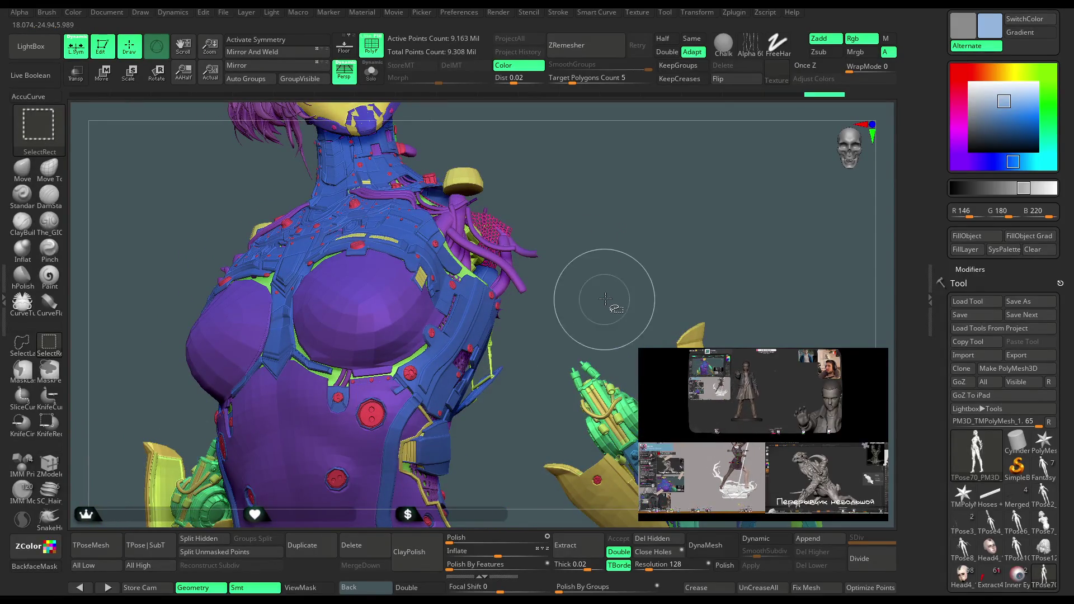
pyautogui.moveTo(610, 279)
pyautogui.mouseDown()
pyautogui.moveTo(629, 190)
pyautogui.moveTo(648, 200)
pyautogui.moveTo(637, 206)
pyautogui.mouseUp()
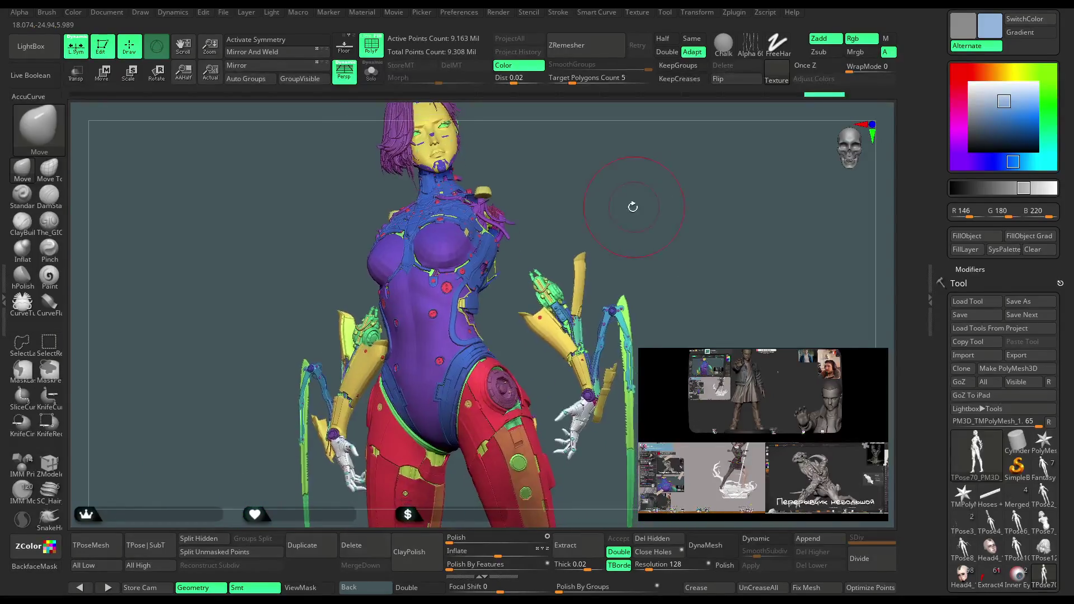
# Lasso-hide the outlined arm geometry and the hip area.
pyautogui.click(21, 342)
pyautogui.moveTo(559, 252); pyautogui.dragTo(584, 226)
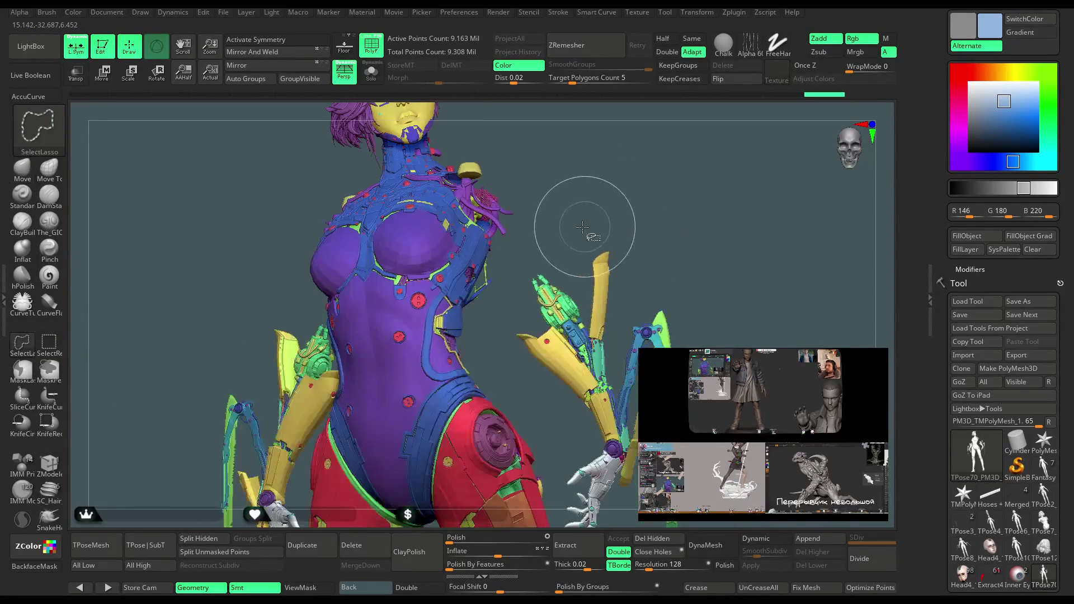
pyautogui.keyDown('ctrl'); pyautogui.keyDown('alt'); pyautogui.keyDown('shift'); pyautogui.moveTo(511, 338); pyautogui.dragTo(544, 431); pyautogui.keyUp('shift'); pyautogui.keyUp('alt'); pyautogui.keyUp('ctrl')
pyautogui.moveTo(557, 482)
pyautogui.keyDown('ctrl'); pyautogui.keyDown('alt'); pyautogui.keyDown('shift'); pyautogui.mouseDown()
pyautogui.moveTo(635, 500)
pyautogui.moveTo(764, 233)
pyautogui.mouseUp(); pyautogui.keyUp('shift'); pyautogui.keyUp('alt'); pyautogui.keyUp('ctrl')
pyautogui.keyDown('ctrl'); pyautogui.keyDown('alt'); pyautogui.keyDown('shift'); pyautogui.moveTo(718, 269); pyautogui.dragTo(708, 284); pyautogui.keyUp('shift'); pyautogui.keyUp('alt'); pyautogui.keyUp('ctrl')
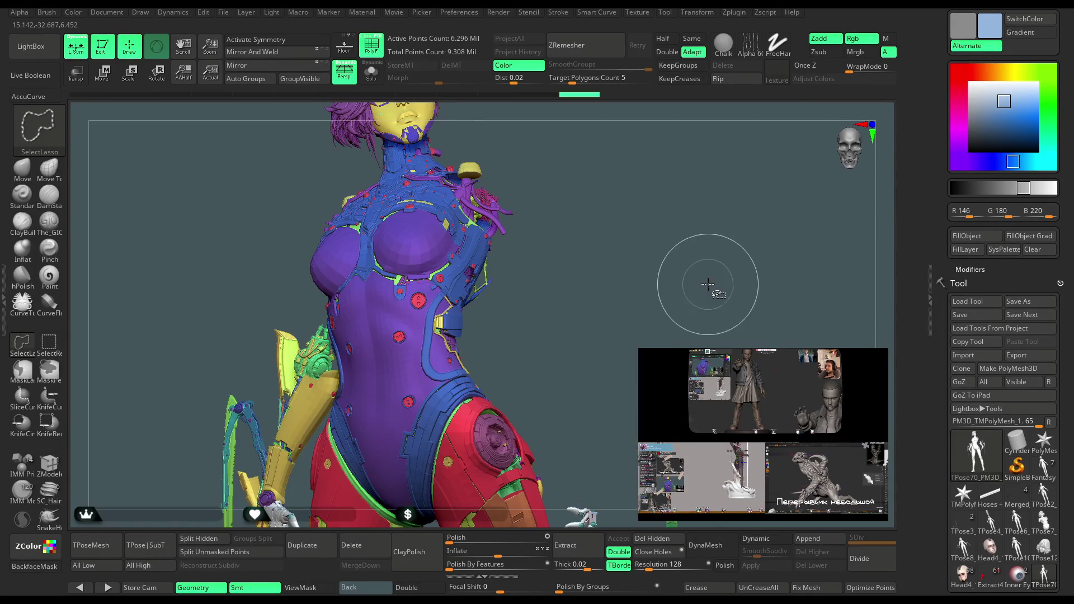
pyautogui.moveTo(694, 330)
pyautogui.mouseDown()
pyautogui.moveTo(681, 266)
pyautogui.moveTo(576, 280)
pyautogui.mouseUp()
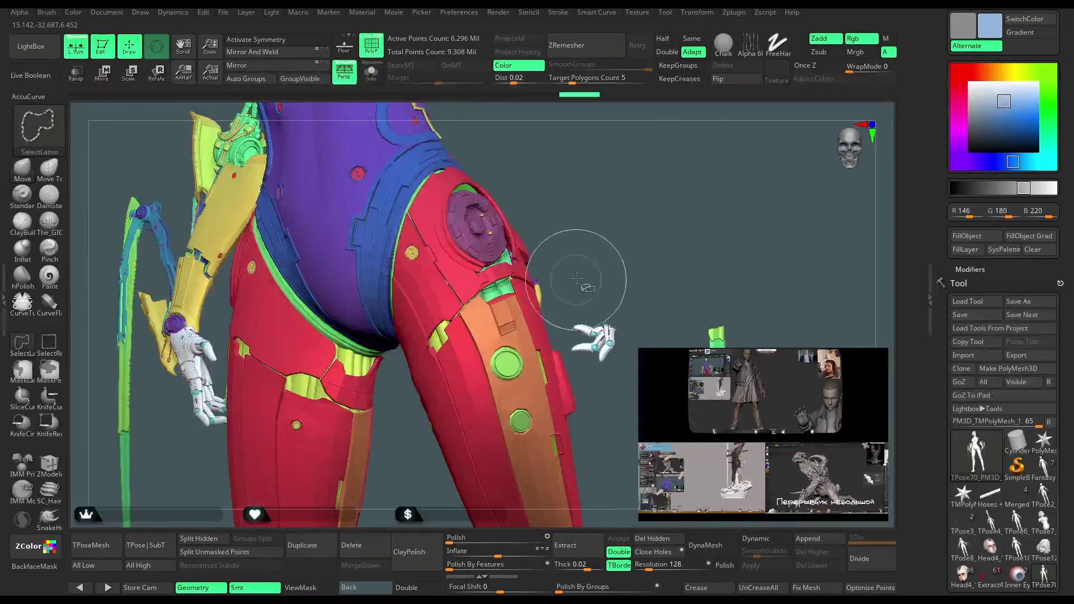
pyautogui.moveTo(578, 367)
pyautogui.keyDown('ctrl'); pyautogui.keyDown('alt'); pyautogui.keyDown('shift'); pyautogui.mouseDown()
pyautogui.moveTo(588, 313)
pyautogui.moveTo(811, 217)
pyautogui.mouseUp(); pyautogui.keyUp('shift'); pyautogui.keyUp('alt'); pyautogui.keyUp('ctrl')
pyautogui.moveTo(712, 285)
pyautogui.keyDown('ctrl'); pyautogui.keyDown('alt'); pyautogui.keyDown('shift'); pyautogui.mouseDown()
pyautogui.moveTo(700, 252)
pyautogui.moveTo(703, 292)
pyautogui.mouseUp(); pyautogui.keyUp('shift'); pyautogui.keyUp('alt'); pyautogui.keyUp('ctrl')
# Invert visibility to keep only the arms, hide the left arm and stray pieces, then unhide everything.
pyautogui.keyDown('ctrl'); pyautogui.keyDown('shift'); pyautogui.click(702, 292); pyautogui.keyUp('shift'); pyautogui.keyUp('ctrl')
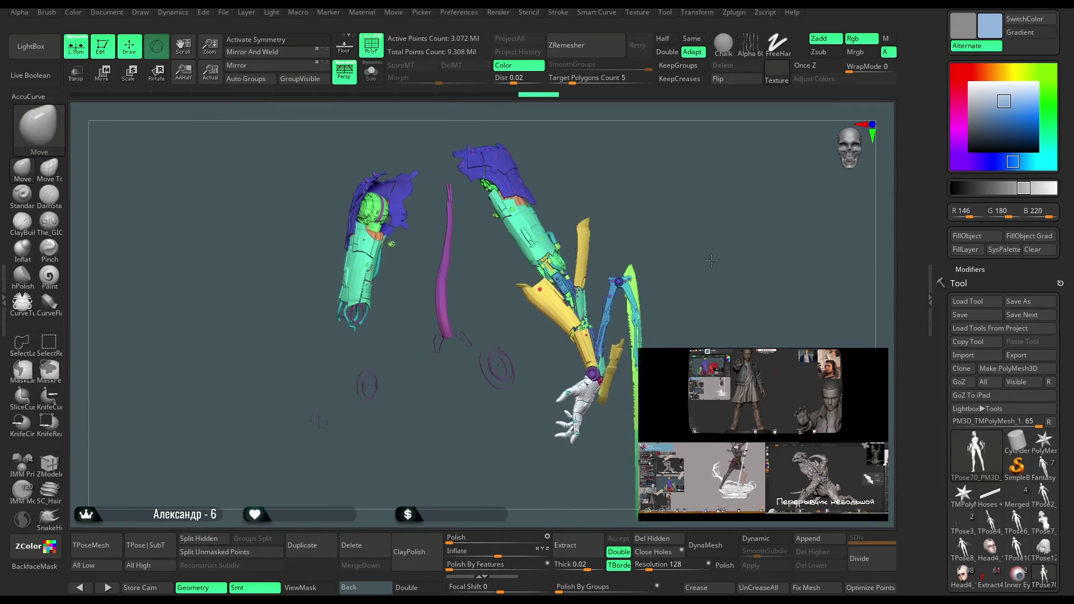
pyautogui.moveTo(466, 181)
pyautogui.keyDown('ctrl'); pyautogui.keyDown('alt'); pyautogui.keyDown('shift'); pyautogui.mouseDown()
pyautogui.moveTo(344, 154)
pyautogui.moveTo(313, 473)
pyautogui.moveTo(457, 468)
pyautogui.mouseUp(); pyautogui.keyUp('shift'); pyautogui.keyUp('alt'); pyautogui.keyUp('ctrl')
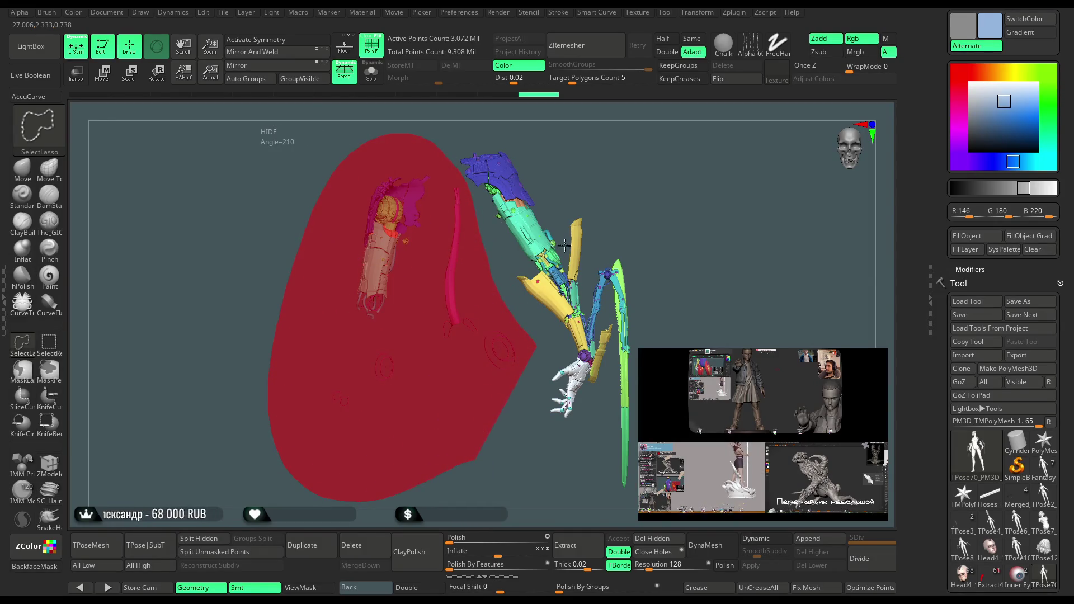
pyautogui.keyDown('ctrl'); pyautogui.keyDown('alt'); pyautogui.keyDown('shift'); pyautogui.moveTo(552, 264); pyautogui.dragTo(553, 264); pyautogui.keyUp('shift'); pyautogui.keyUp('alt'); pyautogui.keyUp('ctrl')
pyautogui.moveTo(618, 187)
pyautogui.mouseDown()
pyautogui.moveTo(629, 195)
pyautogui.moveTo(633, 185)
pyautogui.moveTo(620, 199)
pyautogui.mouseUp()
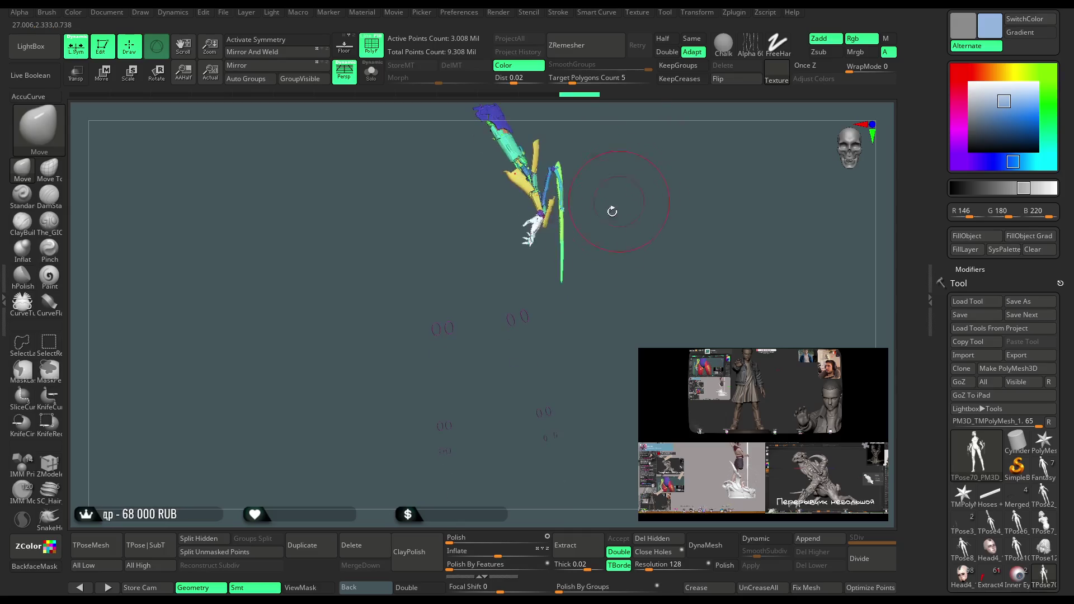
pyautogui.moveTo(551, 296)
pyautogui.keyDown('ctrl'); pyautogui.keyDown('alt'); pyautogui.keyDown('shift'); pyautogui.mouseDown()
pyautogui.moveTo(394, 331)
pyautogui.moveTo(584, 465)
pyautogui.moveTo(595, 407)
pyautogui.mouseUp(); pyautogui.keyUp('shift'); pyautogui.keyUp('alt'); pyautogui.keyUp('ctrl')
pyautogui.moveTo(595, 288)
pyautogui.mouseDown()
pyautogui.moveTo(633, 175)
pyautogui.moveTo(588, 223)
pyautogui.moveTo(602, 260)
pyautogui.moveTo(636, 173)
pyautogui.moveTo(620, 244)
pyautogui.moveTo(575, 199)
pyautogui.moveTo(600, 209)
pyautogui.moveTo(597, 182)
pyautogui.moveTo(601, 235)
pyautogui.moveTo(625, 218)
pyautogui.moveTo(613, 226)
pyautogui.mouseUp()
pyautogui.hotkey('ctrl', 'shift')
pyautogui.click(600, 215)
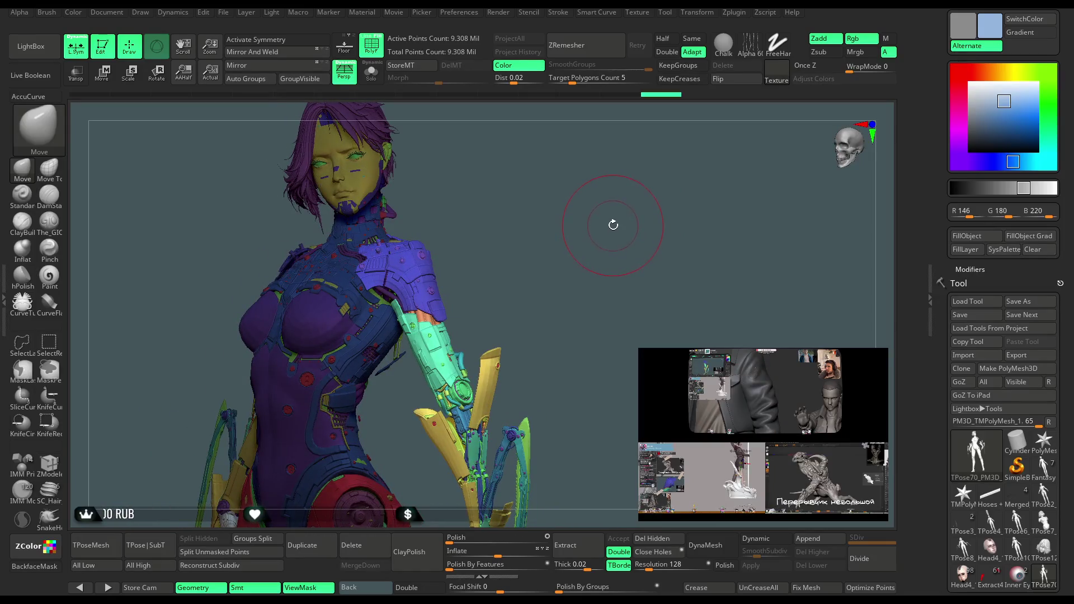
# Open the Preferences menu.
pyautogui.click(463, 11)
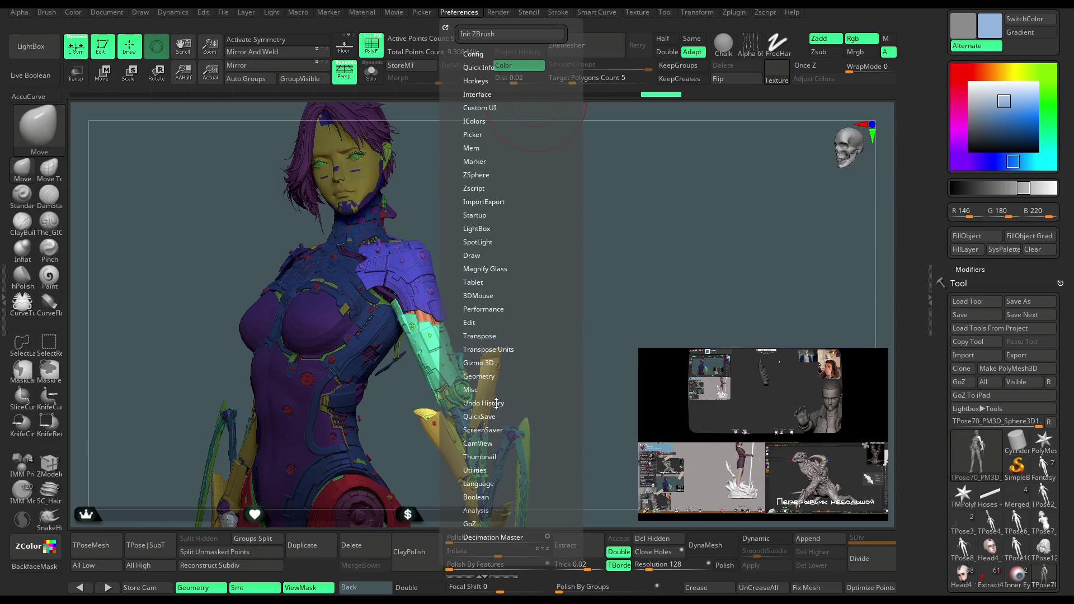
# Toggle ScreenSaver on and back off, then expand the CamView preferences.
pyautogui.click(493, 429)
pyautogui.click(495, 442)
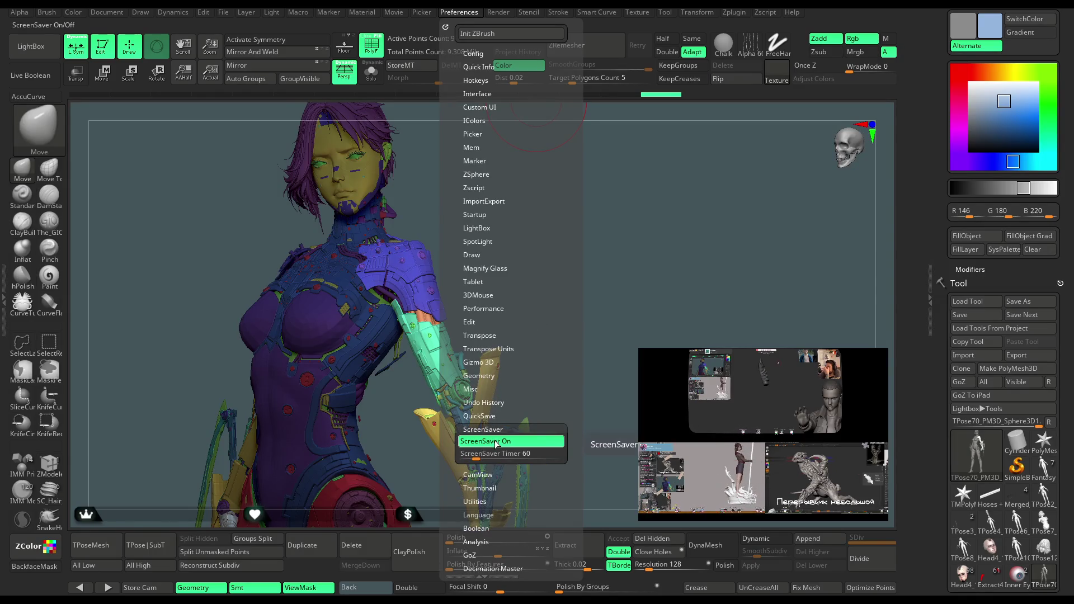
pyautogui.click(495, 443)
pyautogui.moveTo(552, 325); pyautogui.dragTo(560, 256)
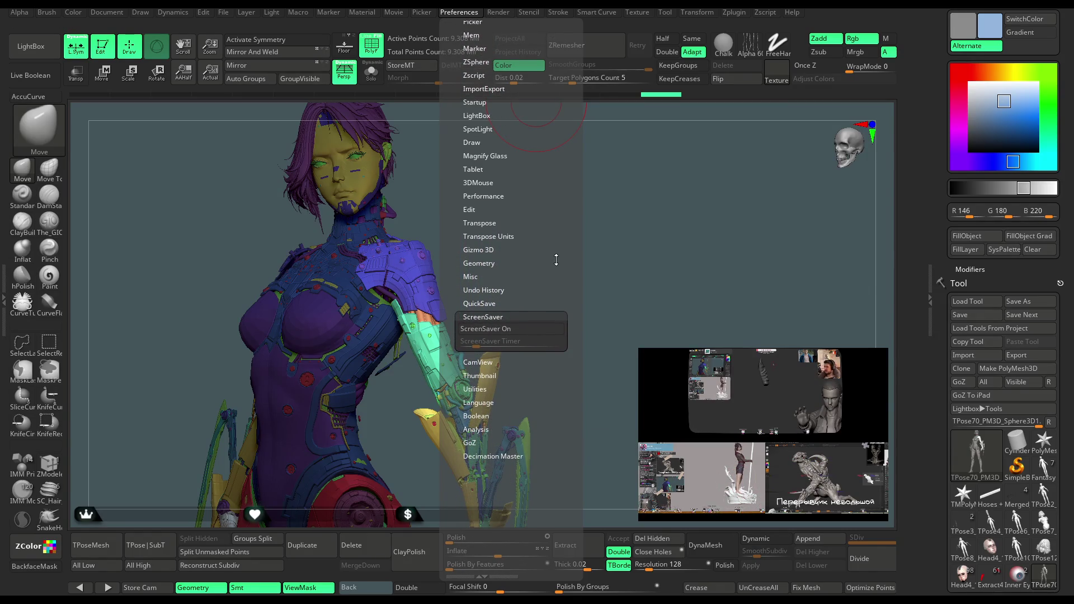
pyautogui.click(493, 362)
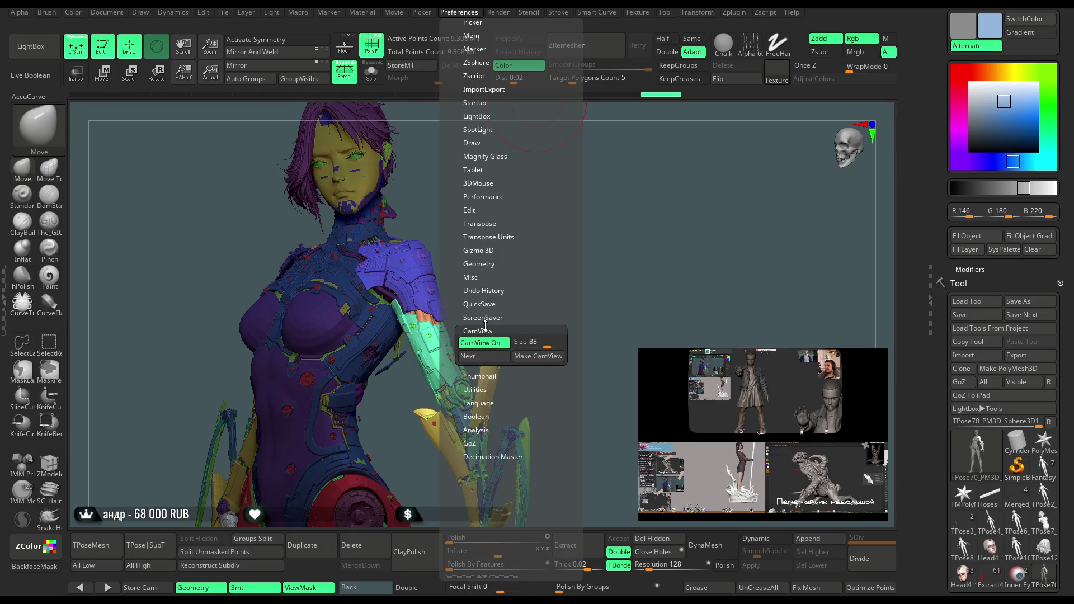
# Expand and collapse the Misc, Geometry, Gizmo 3D and Transpose Units preference groups.
pyautogui.click(484, 275)
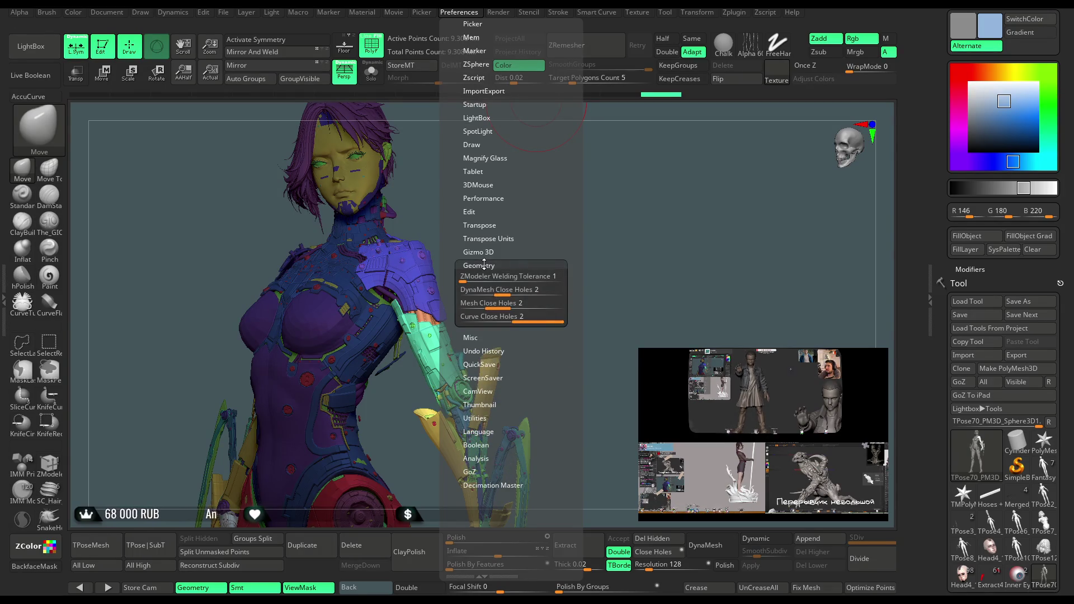
pyautogui.click(479, 278)
pyautogui.click(478, 279)
pyautogui.click(479, 279)
pyautogui.click(479, 266)
pyautogui.click(479, 266)
pyautogui.click(486, 250)
pyautogui.click(486, 250)
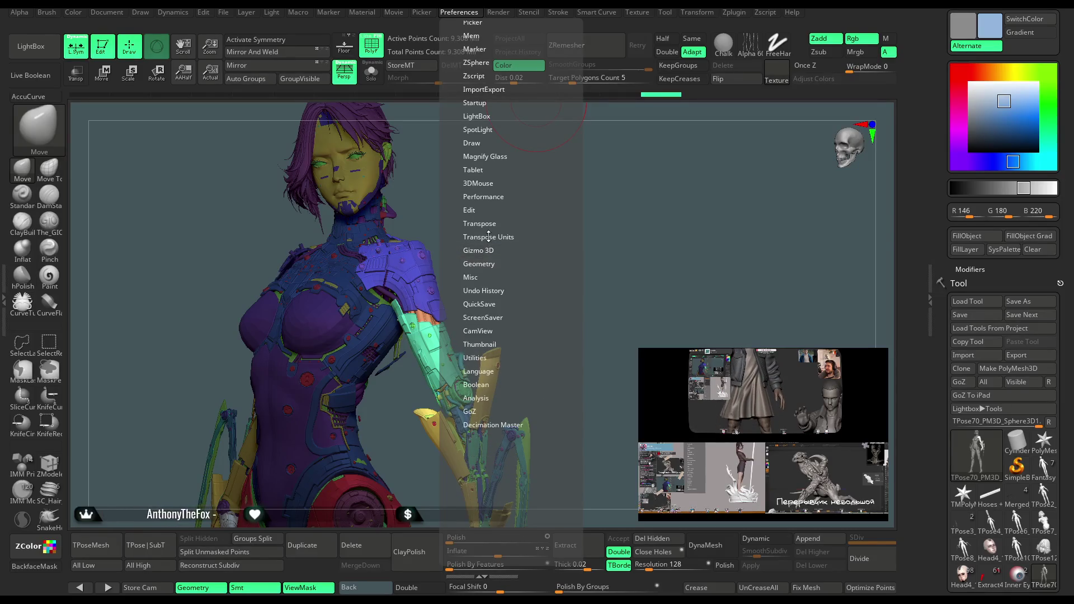
pyautogui.click(486, 236)
pyautogui.click(486, 235)
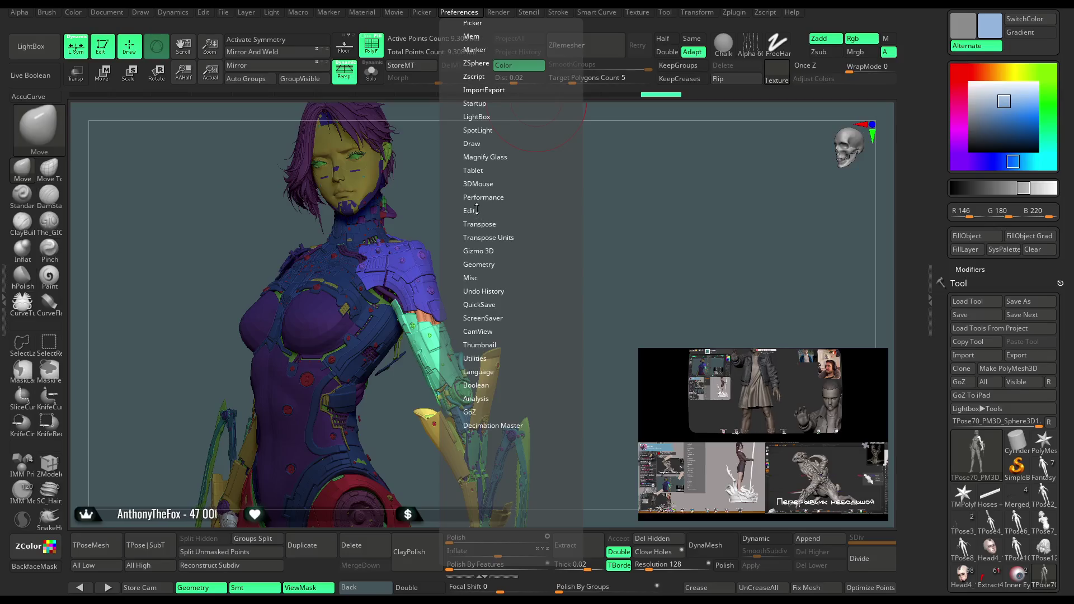
# Check the Edit, Performance and 3DMouse groups, leaving Magnify Glass expanded.
pyautogui.click(477, 210)
pyautogui.click(478, 211)
pyautogui.click(488, 195)
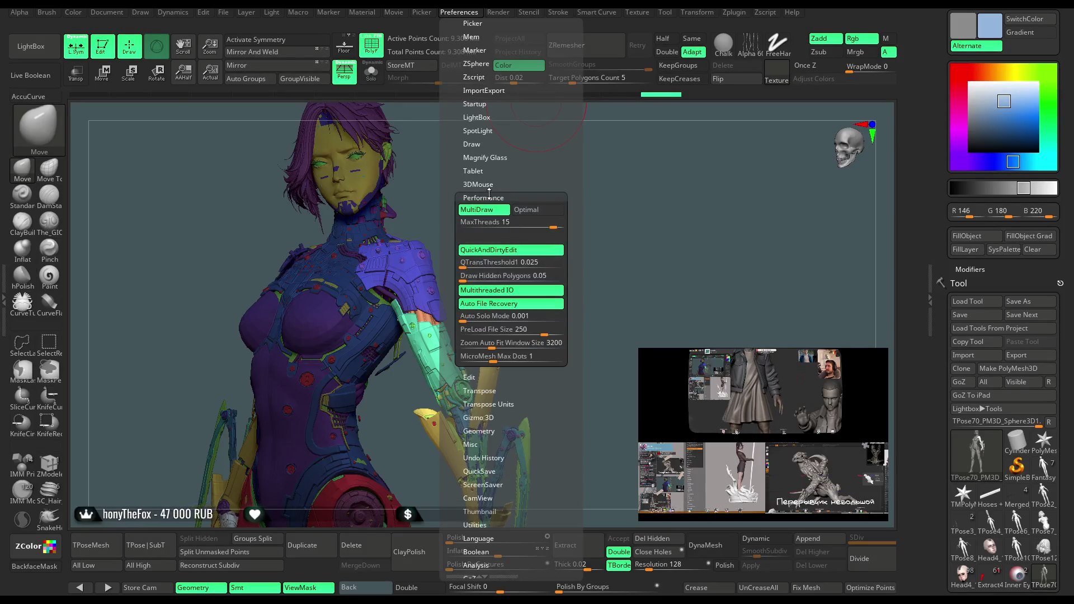
pyautogui.click(490, 195)
pyautogui.click(484, 182)
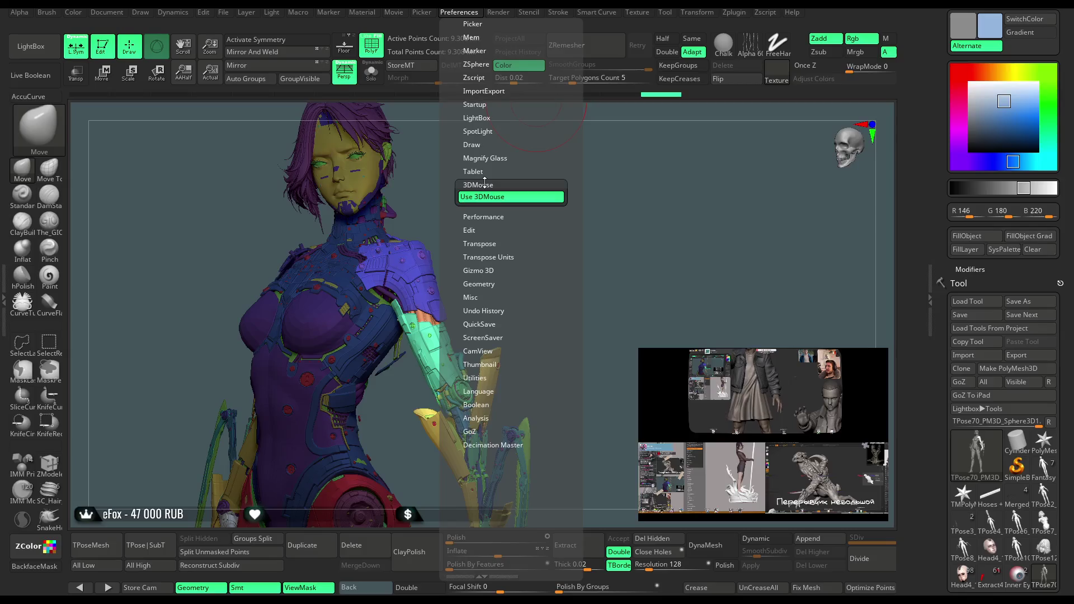
pyautogui.click(484, 183)
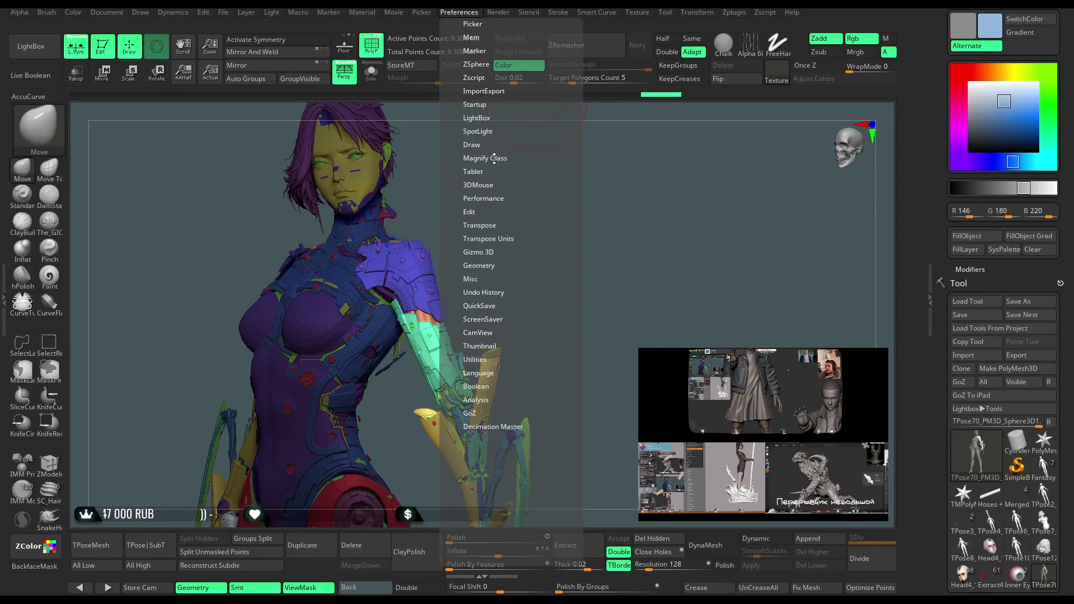
pyautogui.click(489, 159)
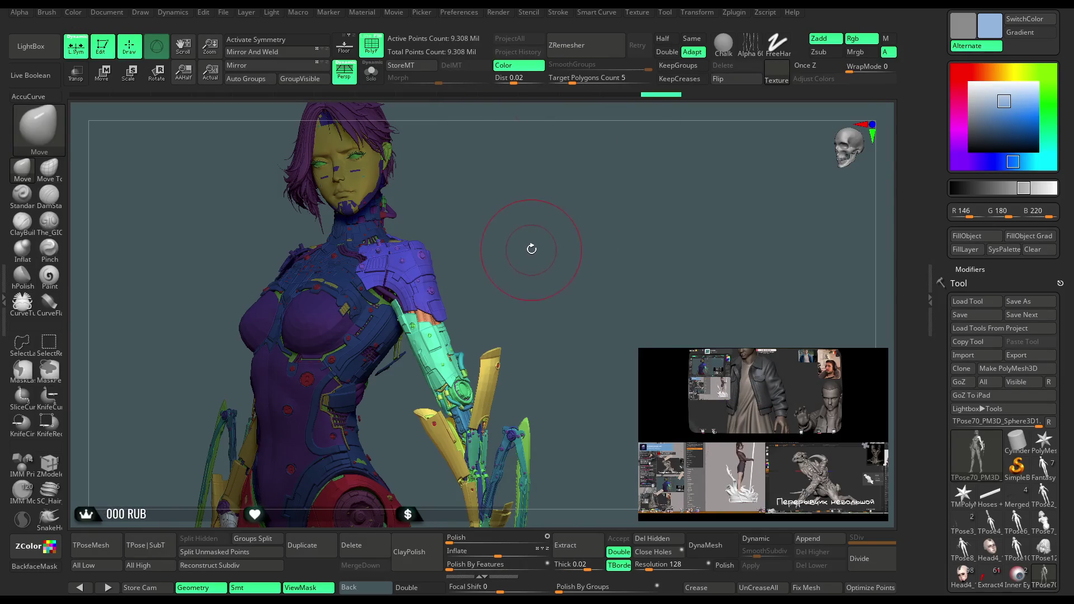
# Swap the main and secondary colours and turn off PolyF so the character shows plain grey.
pyautogui.press('b')
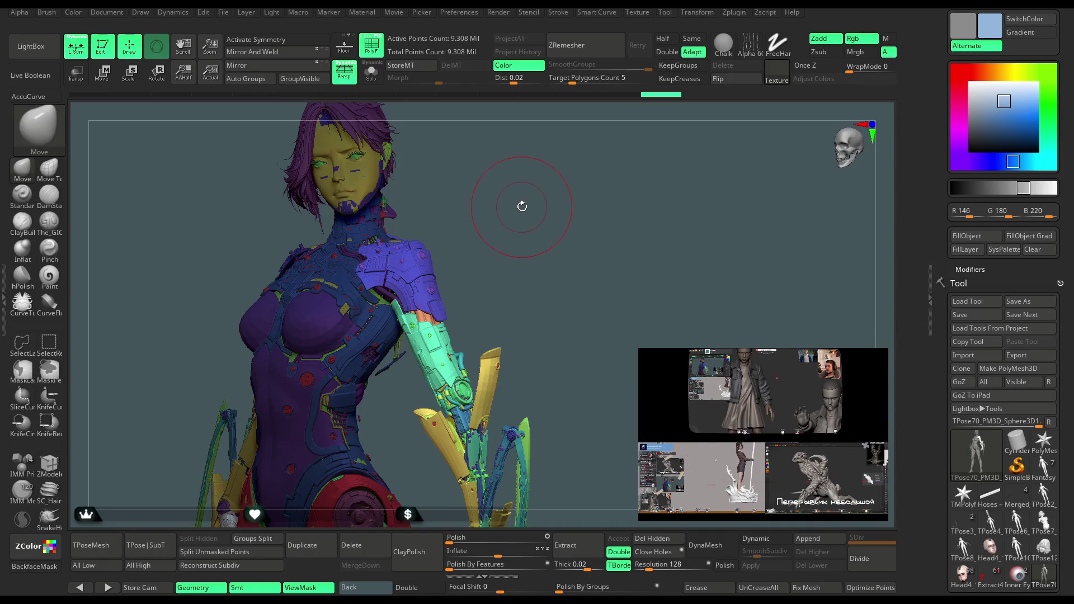
pyautogui.press('v')
pyautogui.press('v')
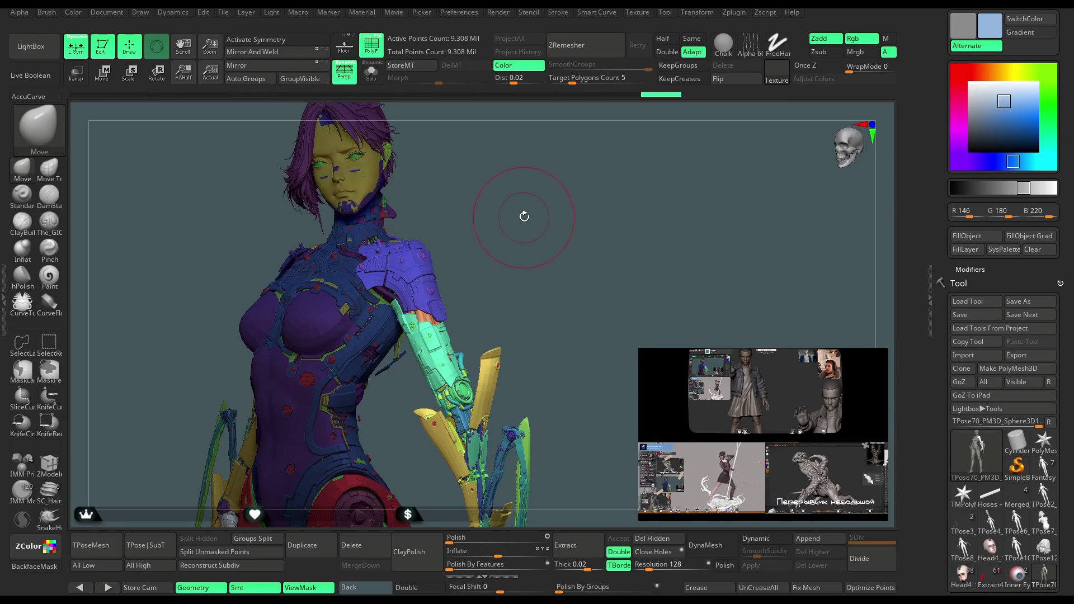
pyautogui.click(371, 45)
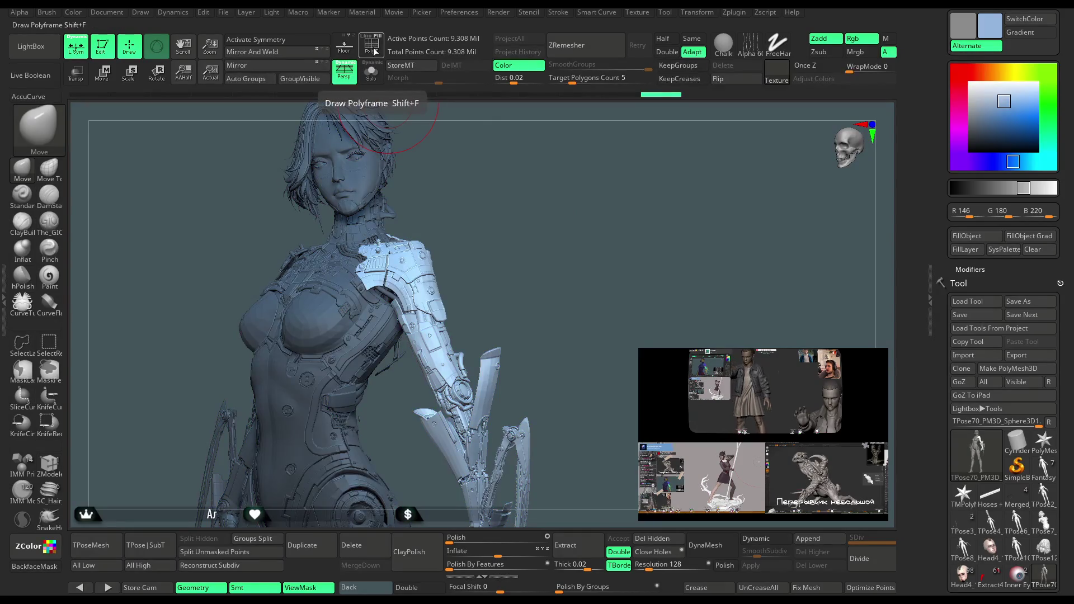
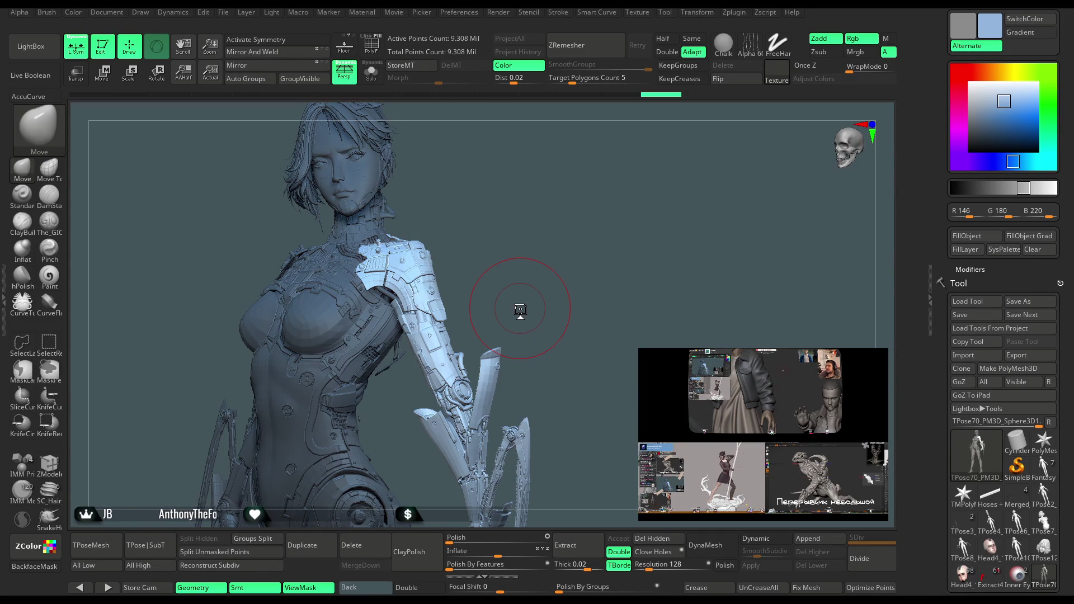
# Turn on the silhouette thumbnail preview in the Preferences Thumbnail settings.
pyautogui.click(458, 12)
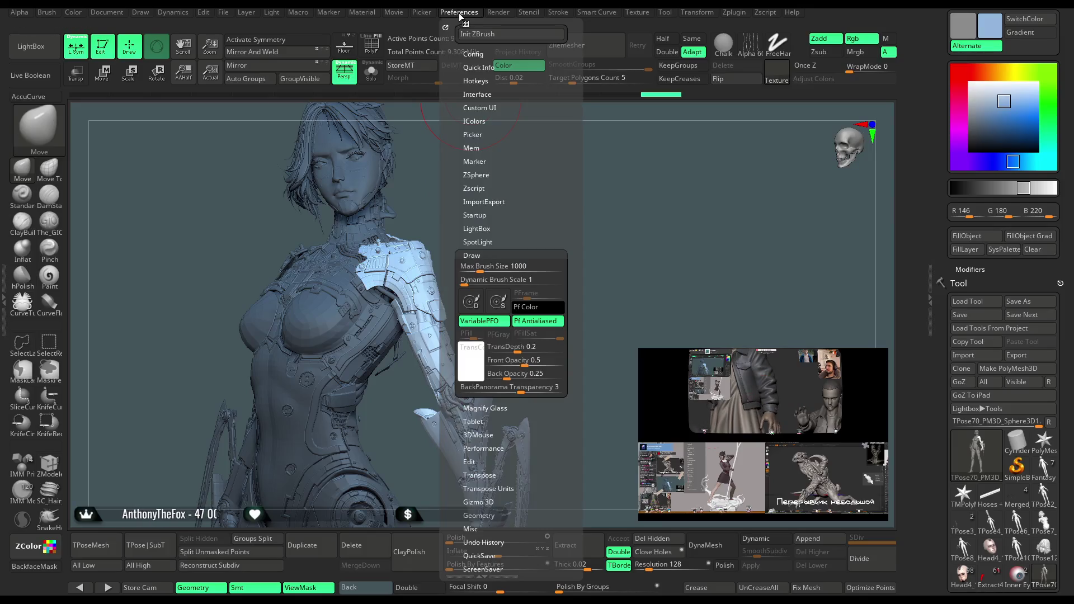
pyautogui.click(488, 242)
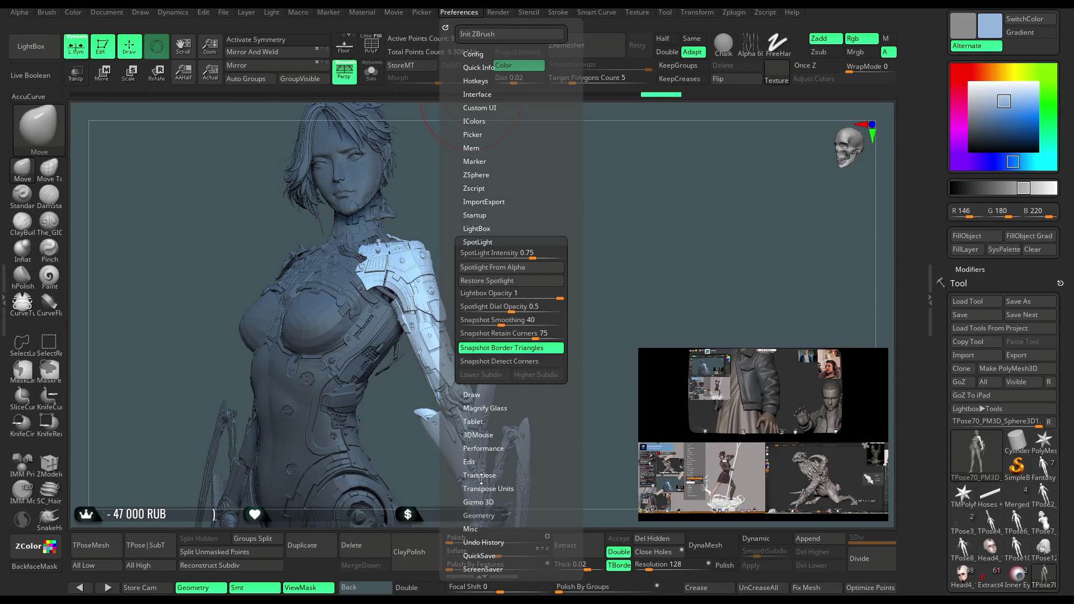
pyautogui.click(488, 243)
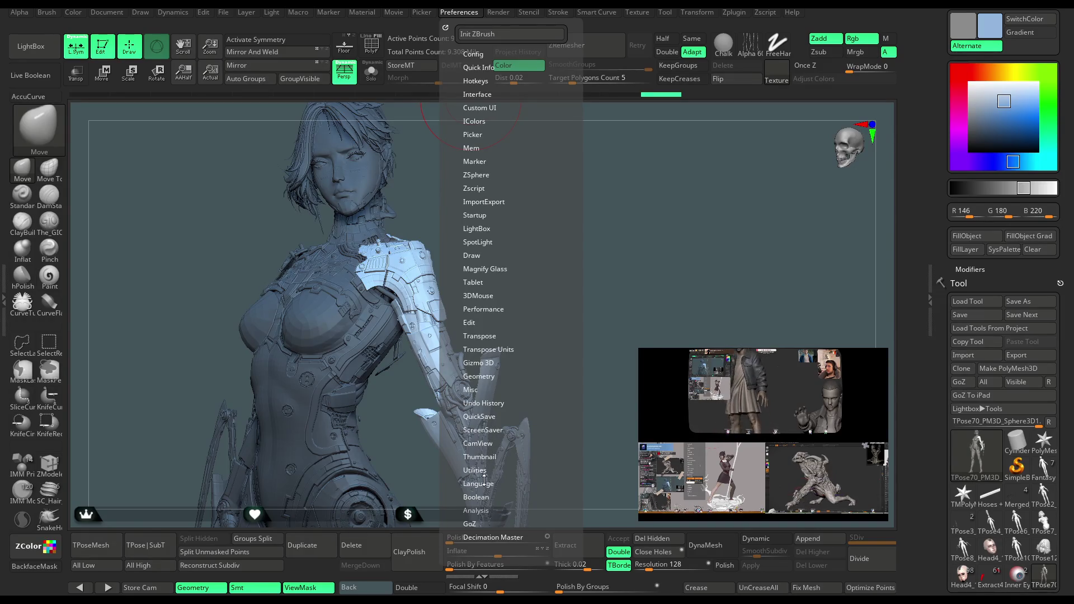
pyautogui.click(483, 456)
pyautogui.click(484, 470)
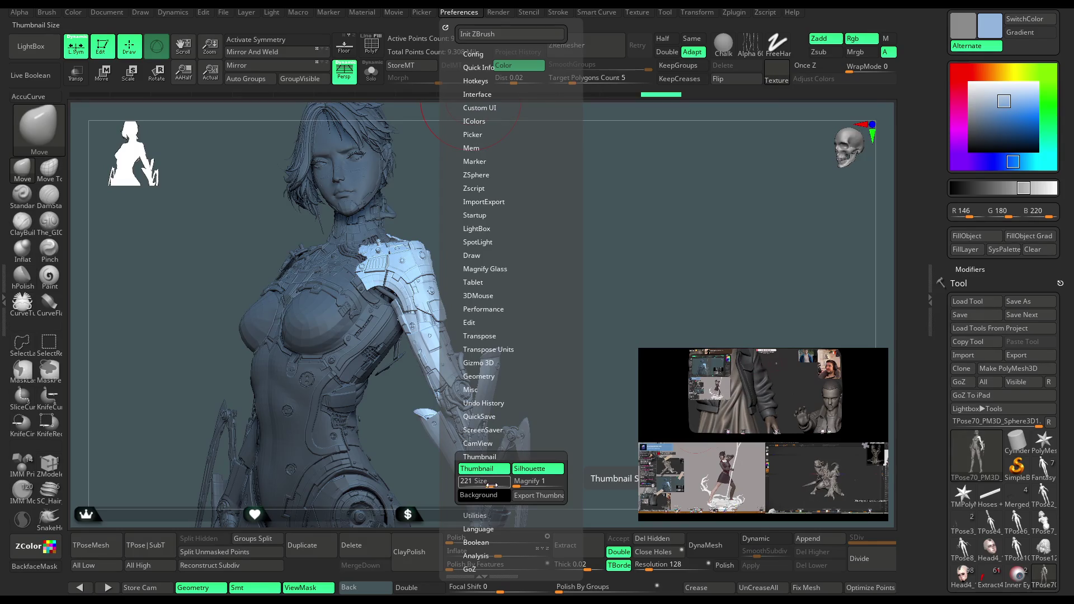
# Enlarge the silhouette thumbnail preview to a size of 279.
pyautogui.moveTo(492, 485)
pyautogui.mouseDown()
pyautogui.moveTo(537, 482)
pyautogui.moveTo(521, 477)
pyautogui.mouseUp()
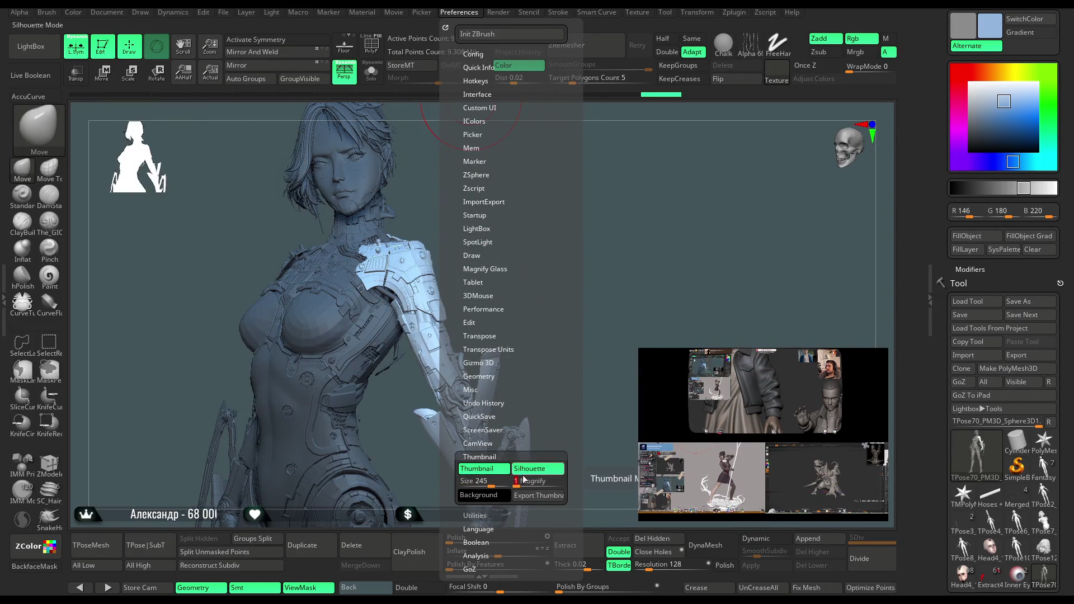
pyautogui.click(529, 469)
pyautogui.click(529, 469)
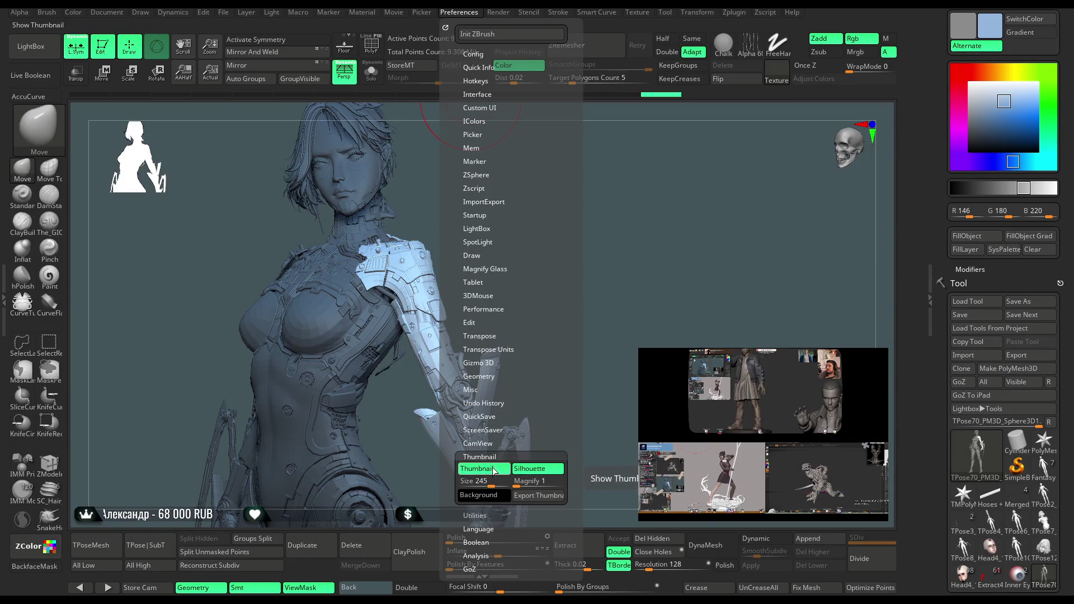
pyautogui.click(494, 471)
pyautogui.click(494, 471)
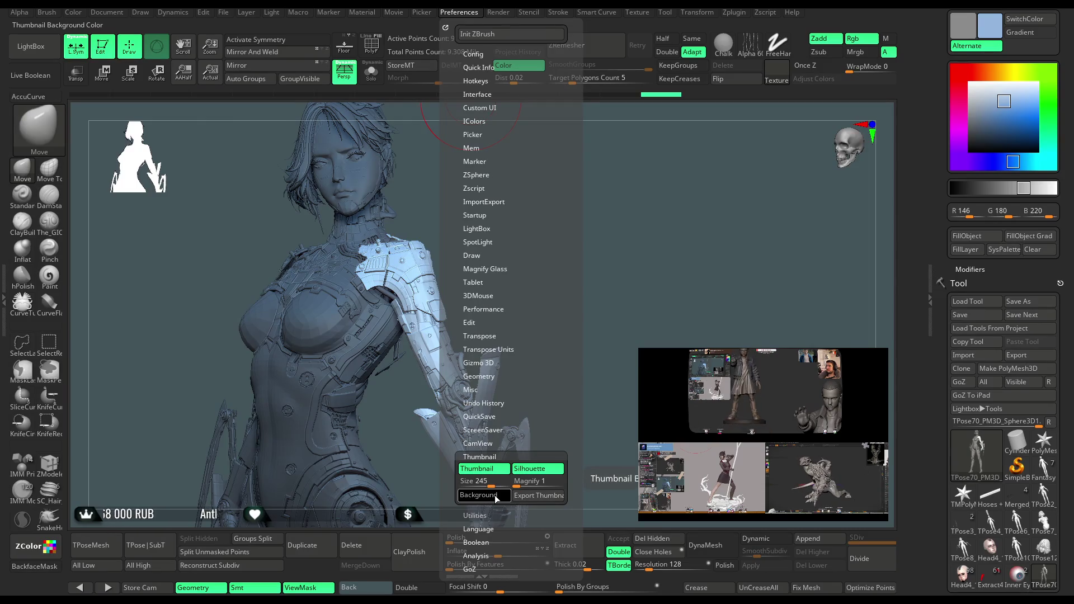
pyautogui.moveTo(490, 482); pyautogui.dragTo(494, 484)
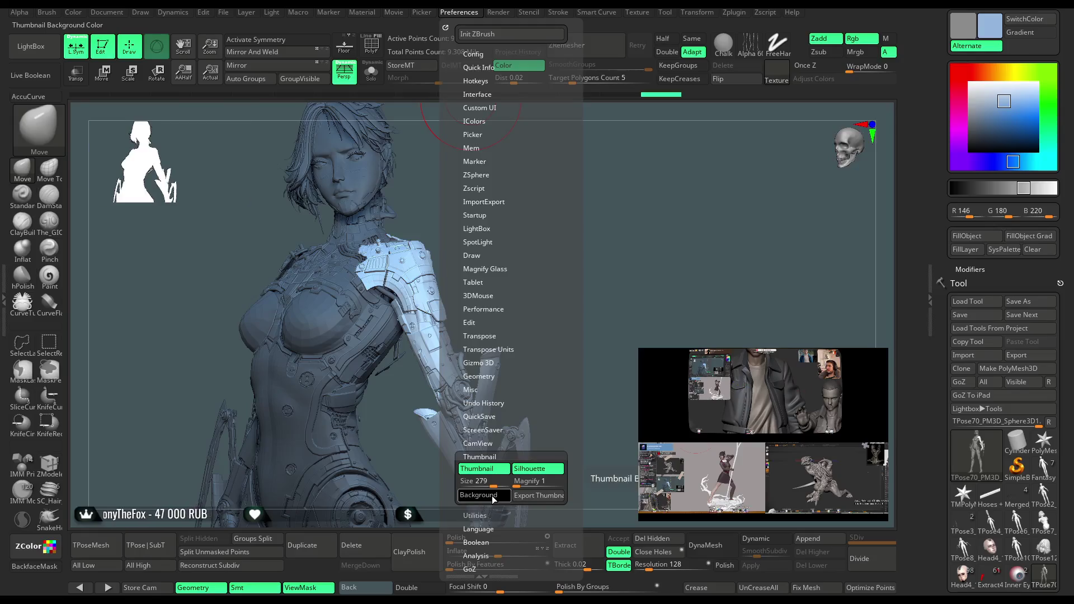
pyautogui.moveTo(621, 189)
pyautogui.mouseDown()
pyautogui.moveTo(604, 251)
pyautogui.moveTo(574, 88)
pyautogui.mouseUp()
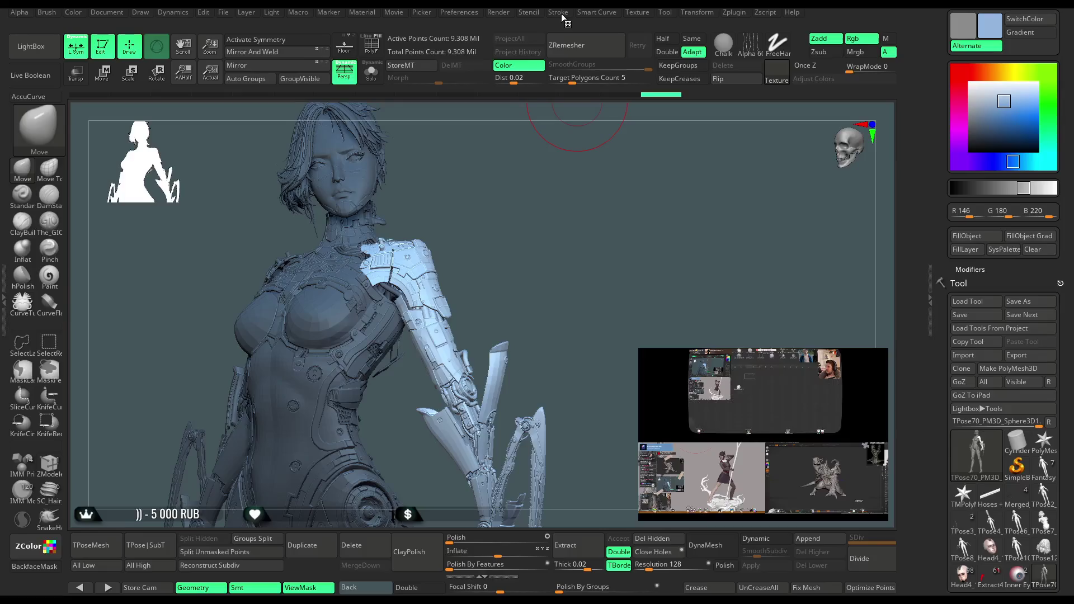
# Recolour the canvas background to a dark blue-grey, then bring the Preferences menu back up.
pyautogui.moveTo(510, 195); pyautogui.dragTo(510, 196)
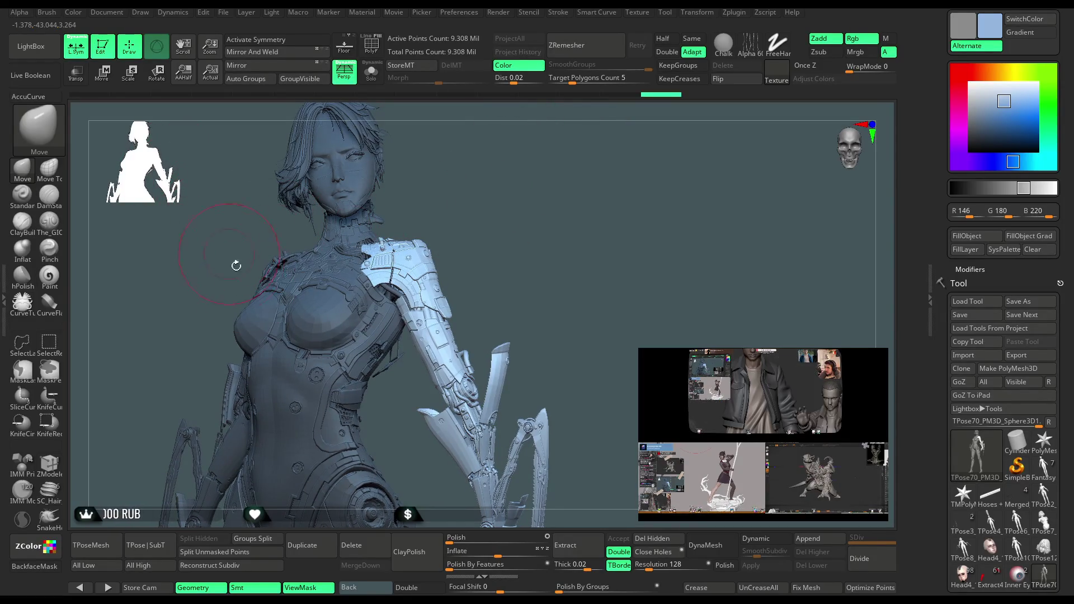
pyautogui.moveTo(355, 592)
pyautogui.mouseDown()
pyautogui.moveTo(615, 224)
pyautogui.moveTo(789, 88)
pyautogui.mouseUp()
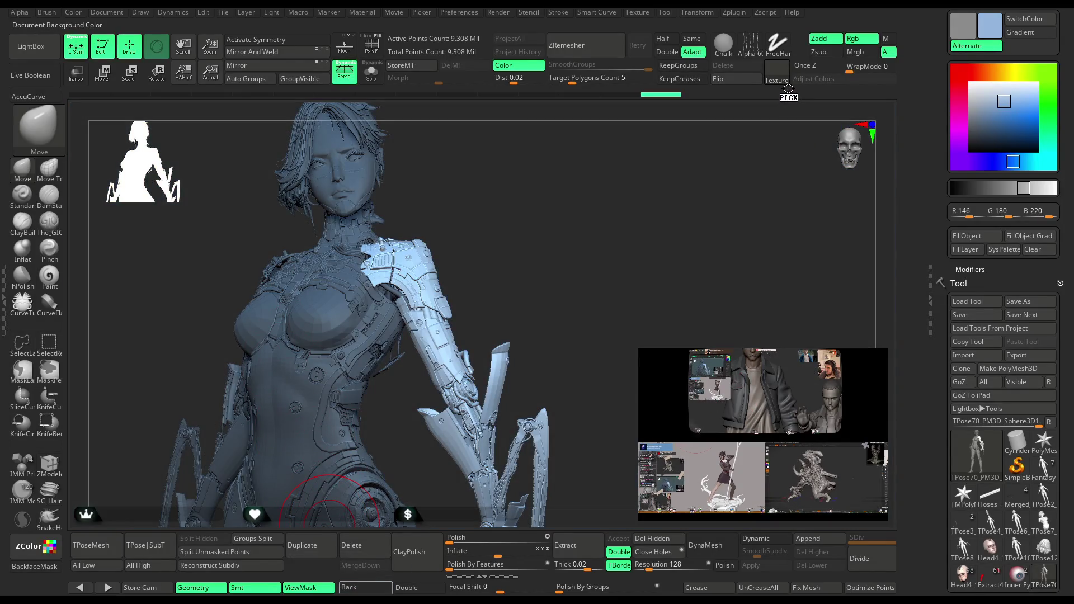
pyautogui.moveTo(800, 36)
pyautogui.mouseDown()
pyautogui.moveTo(688, 28)
pyautogui.moveTo(648, 50)
pyautogui.moveTo(922, 77)
pyautogui.moveTo(925, 117)
pyautogui.moveTo(975, 101)
pyautogui.moveTo(972, 146)
pyautogui.mouseUp()
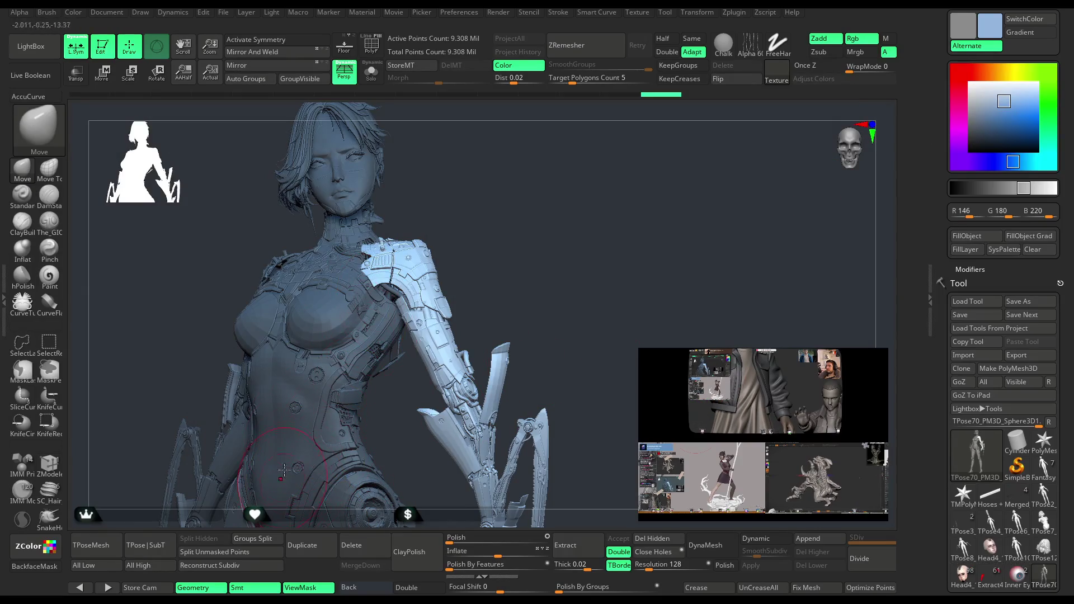
pyautogui.click(459, 12)
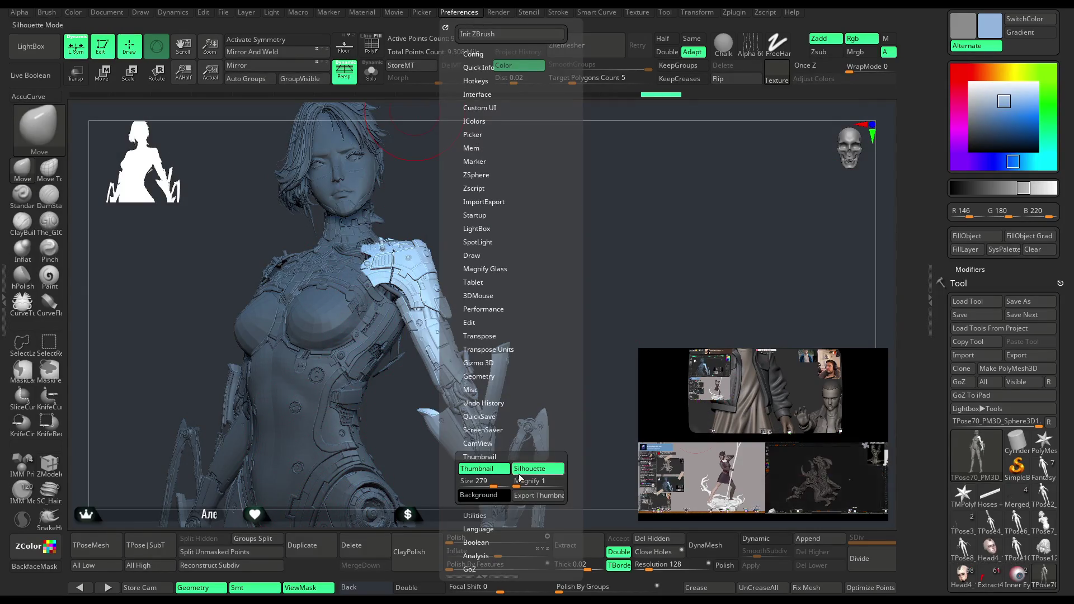
# Make the silhouette thumbnail background black and pick a darker model colour.
pyautogui.moveTo(495, 495)
pyautogui.mouseDown()
pyautogui.moveTo(764, 73)
pyautogui.moveTo(957, 188)
pyautogui.mouseUp()
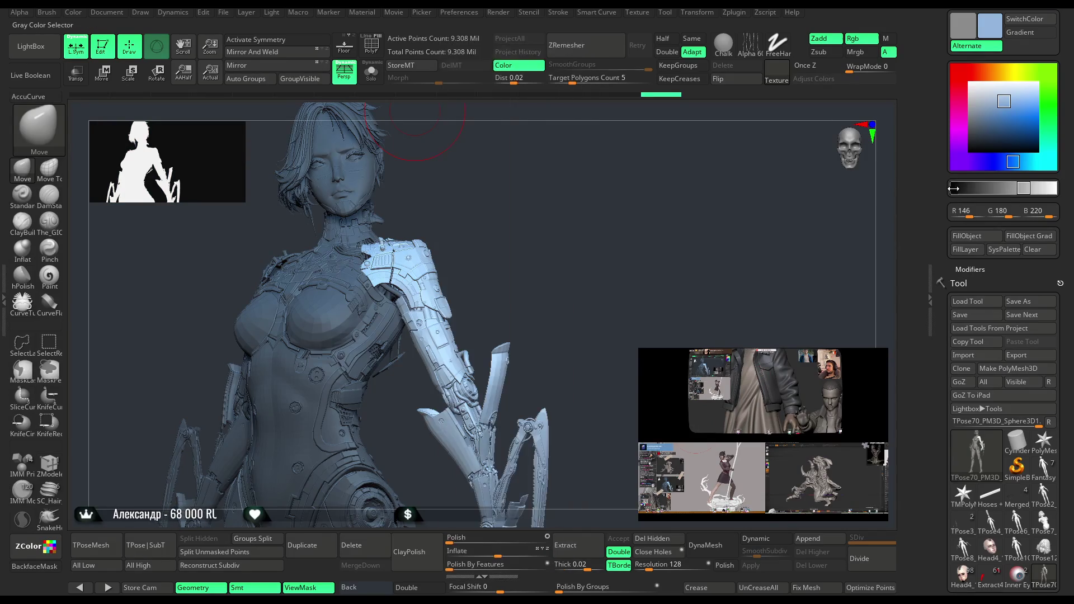
pyautogui.moveTo(550, 210)
pyautogui.mouseDown()
pyautogui.moveTo(560, 232)
pyautogui.moveTo(537, 211)
pyautogui.moveTo(600, 190)
pyautogui.moveTo(619, 206)
pyautogui.moveTo(698, 198)
pyautogui.mouseUp()
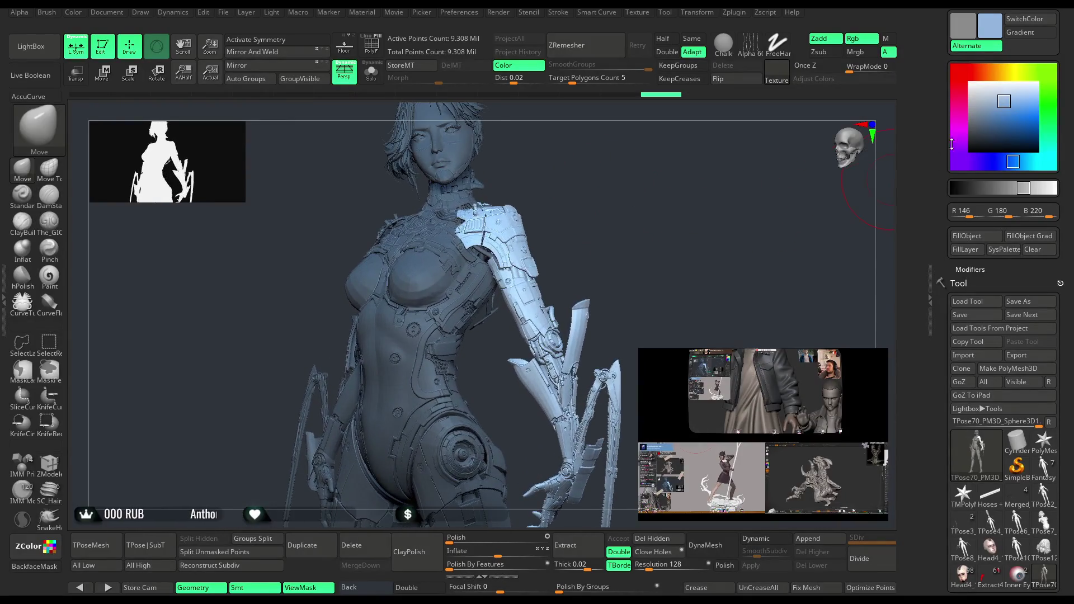
pyautogui.click(994, 97)
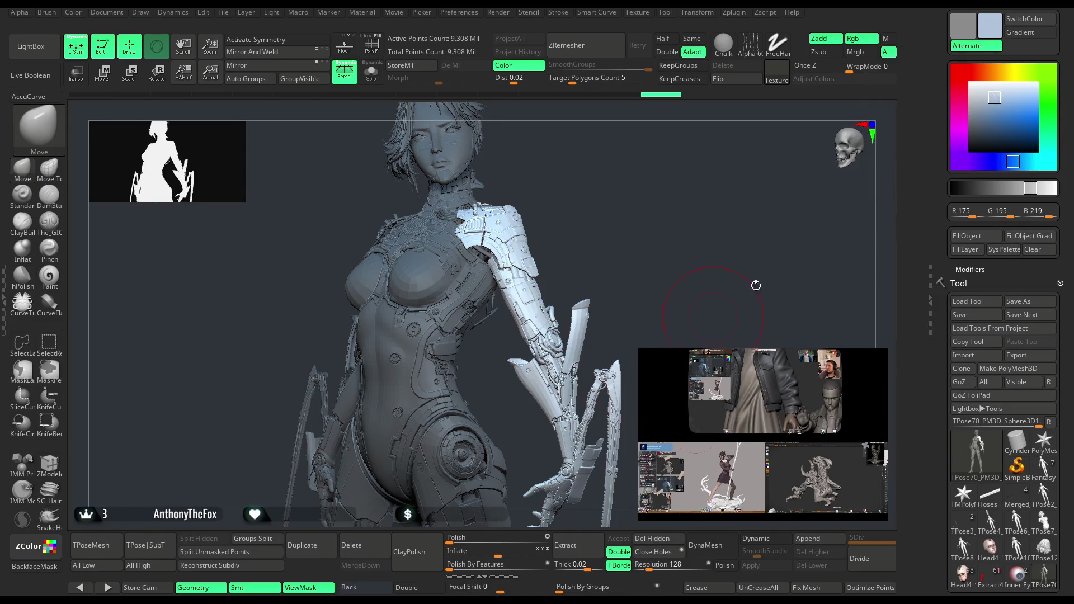
pyautogui.moveTo(990, 136)
pyautogui.mouseDown()
pyautogui.moveTo(980, 132)
pyautogui.moveTo(414, 544)
pyautogui.moveTo(867, 51)
pyautogui.moveTo(986, 121)
pyautogui.mouseUp()
# Tint the model and canvas background teal, ending at R 81, G 104, B 112.
pyautogui.moveTo(363, 588)
pyautogui.mouseDown()
pyautogui.moveTo(671, 280)
pyautogui.moveTo(990, 26)
pyautogui.mouseUp()
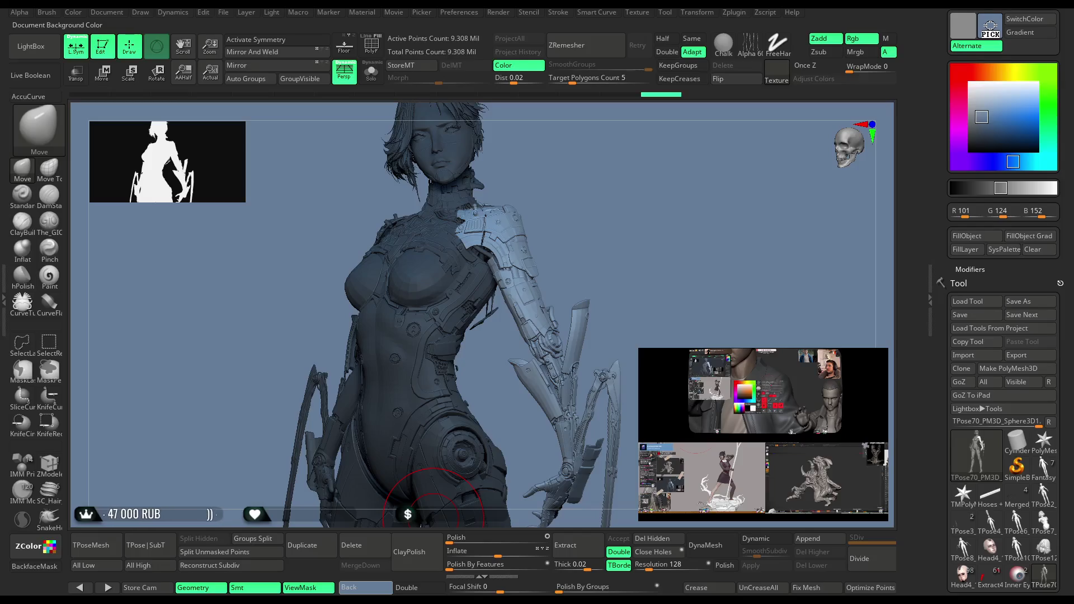
pyautogui.moveTo(1013, 161); pyautogui.dragTo(1026, 162)
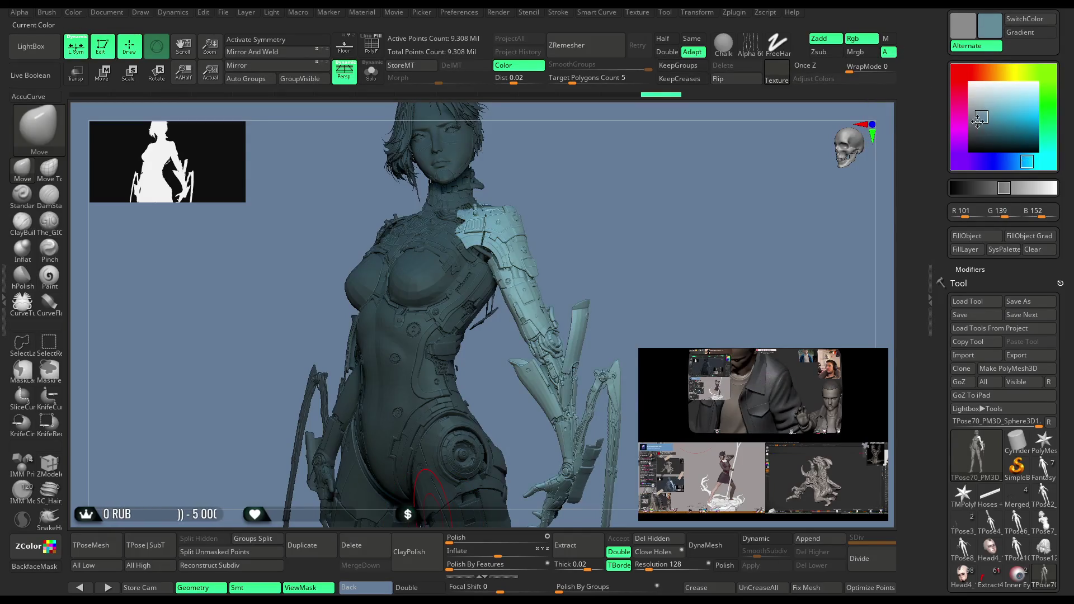
pyautogui.moveTo(353, 591)
pyautogui.mouseDown()
pyautogui.moveTo(782, 187)
pyautogui.moveTo(989, 26)
pyautogui.mouseUp()
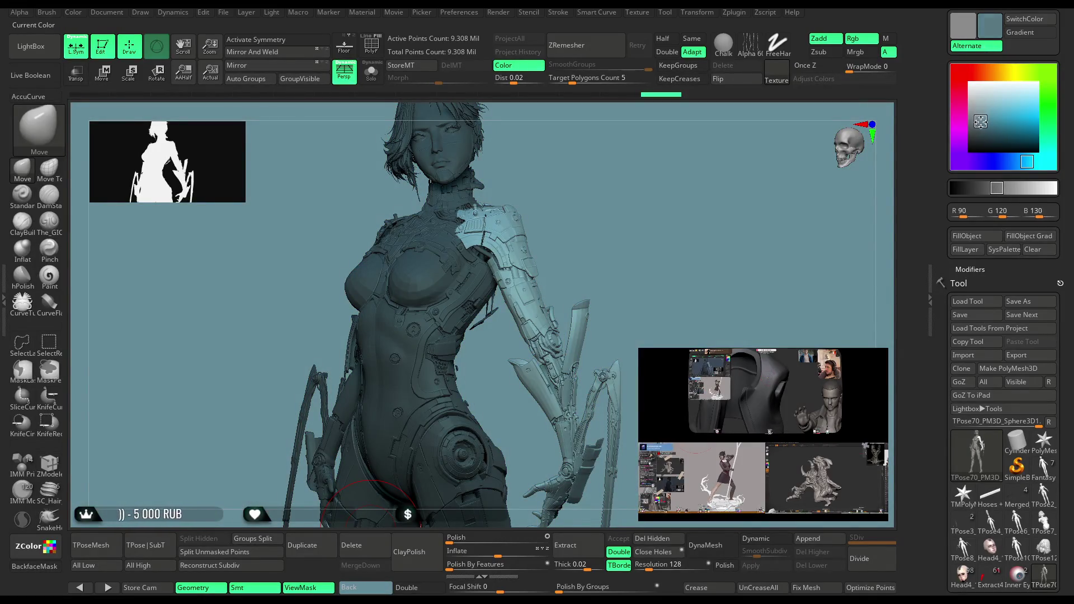
pyautogui.moveTo(364, 588)
pyautogui.mouseDown()
pyautogui.moveTo(511, 431)
pyautogui.moveTo(987, 33)
pyautogui.mouseUp()
pyautogui.moveTo(728, 235)
pyautogui.mouseDown()
pyautogui.moveTo(626, 229)
pyautogui.moveTo(676, 227)
pyautogui.moveTo(581, 274)
pyautogui.moveTo(641, 232)
pyautogui.moveTo(658, 239)
pyautogui.moveTo(659, 283)
pyautogui.moveTo(694, 263)
pyautogui.mouseUp()
pyautogui.press('space')
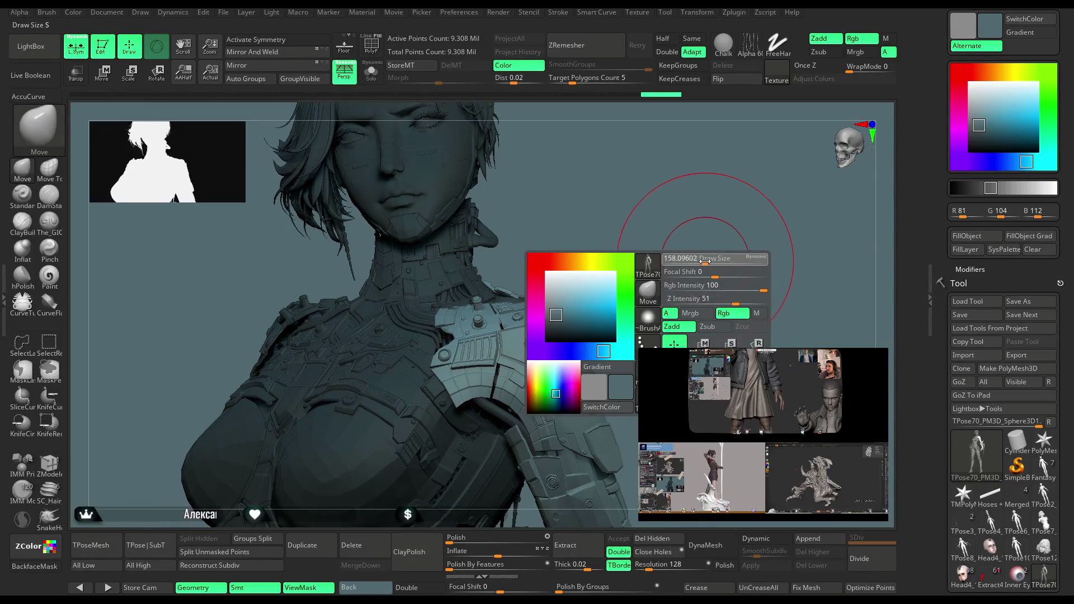
pyautogui.moveTo(610, 222)
pyautogui.mouseDown()
pyautogui.moveTo(586, 235)
pyautogui.moveTo(695, 186)
pyautogui.moveTo(513, 335)
pyautogui.mouseUp()
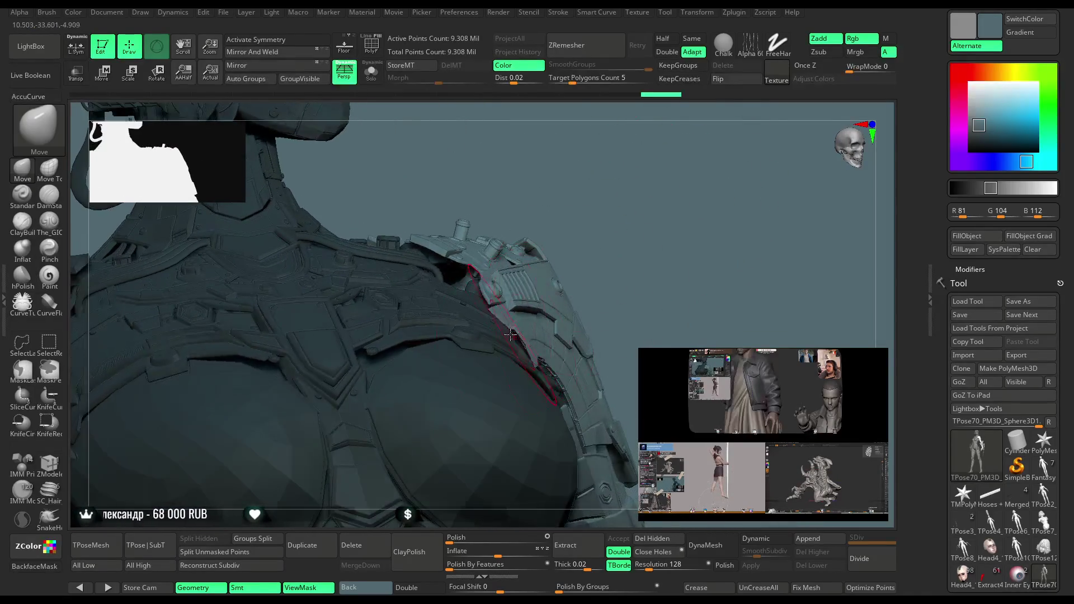
pyautogui.moveTo(591, 231); pyautogui.dragTo(498, 304)
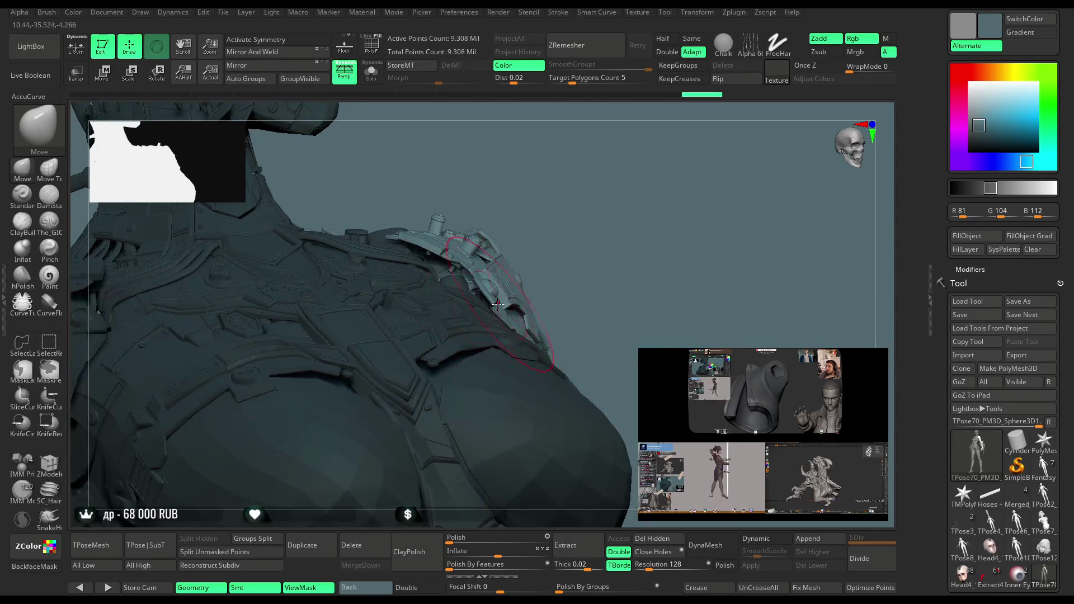
pyautogui.moveTo(587, 239)
pyautogui.mouseDown()
pyautogui.moveTo(468, 213)
pyautogui.moveTo(526, 218)
pyautogui.mouseUp()
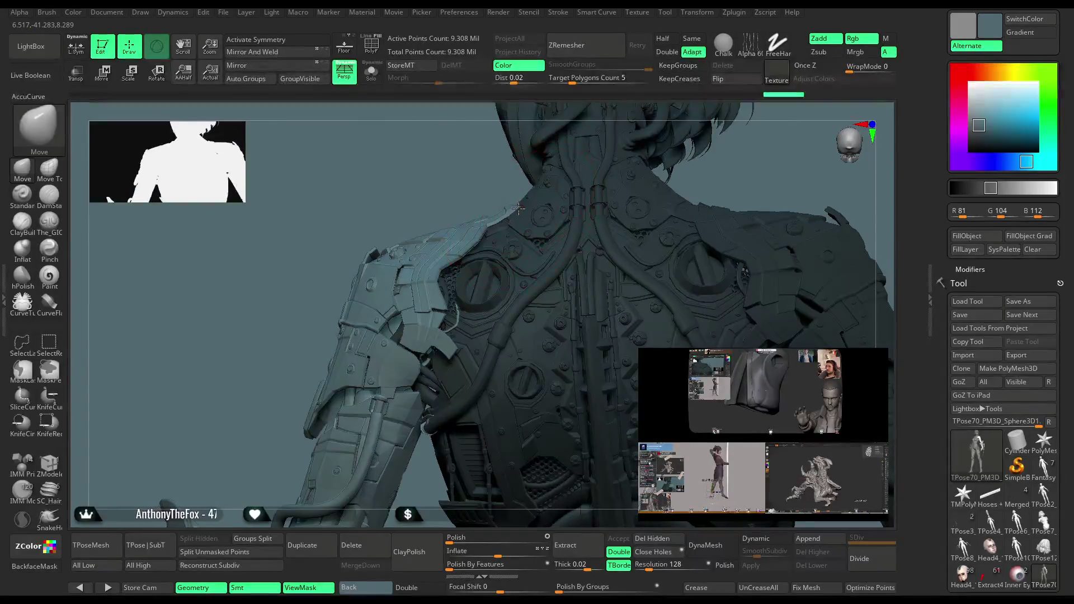
pyautogui.moveTo(395, 203)
pyautogui.mouseDown()
pyautogui.moveTo(471, 193)
pyautogui.moveTo(467, 246)
pyautogui.mouseUp()
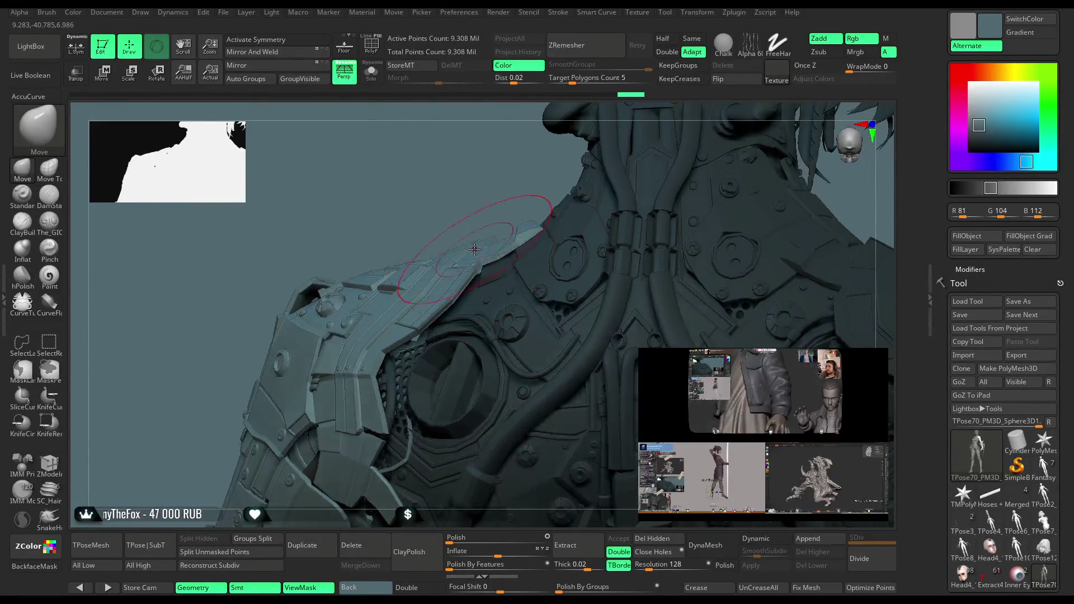
pyautogui.moveTo(474, 250)
pyautogui.mouseDown(button='right')
pyautogui.moveTo(560, 203)
pyautogui.moveTo(621, 201)
pyautogui.moveTo(522, 245)
pyautogui.mouseUp(button='right')
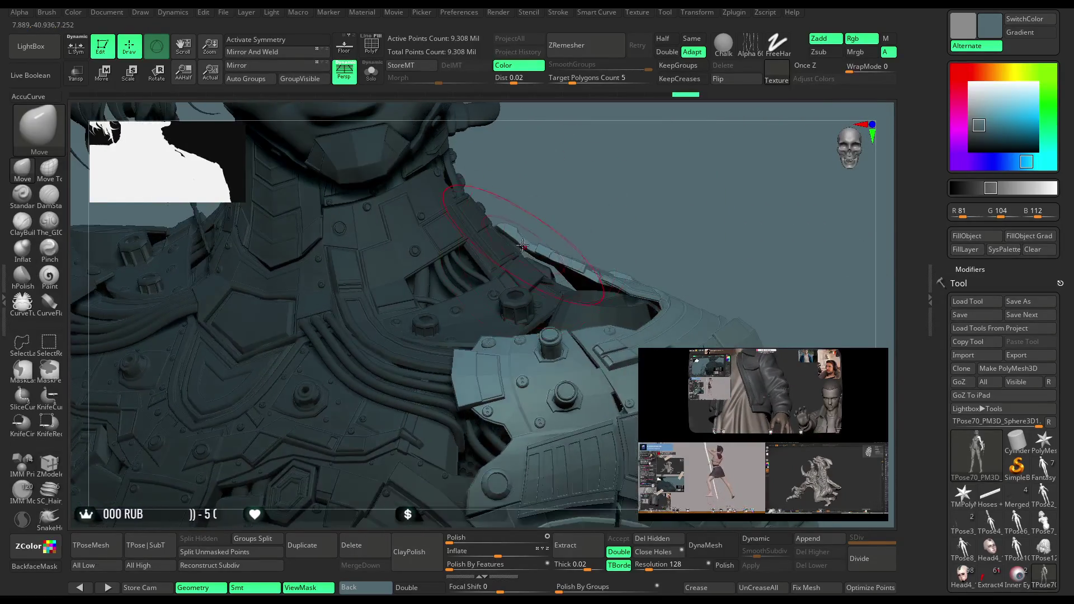
pyautogui.moveTo(618, 208)
pyautogui.mouseDown(button='right')
pyautogui.moveTo(416, 259)
pyautogui.moveTo(431, 204)
pyautogui.moveTo(394, 300)
pyautogui.mouseUp(button='right')
pyautogui.moveTo(326, 356)
pyautogui.mouseDown(button='right')
pyautogui.moveTo(319, 340)
pyautogui.moveTo(649, 153)
pyautogui.moveTo(616, 164)
pyautogui.moveTo(536, 257)
pyautogui.mouseUp(button='right')
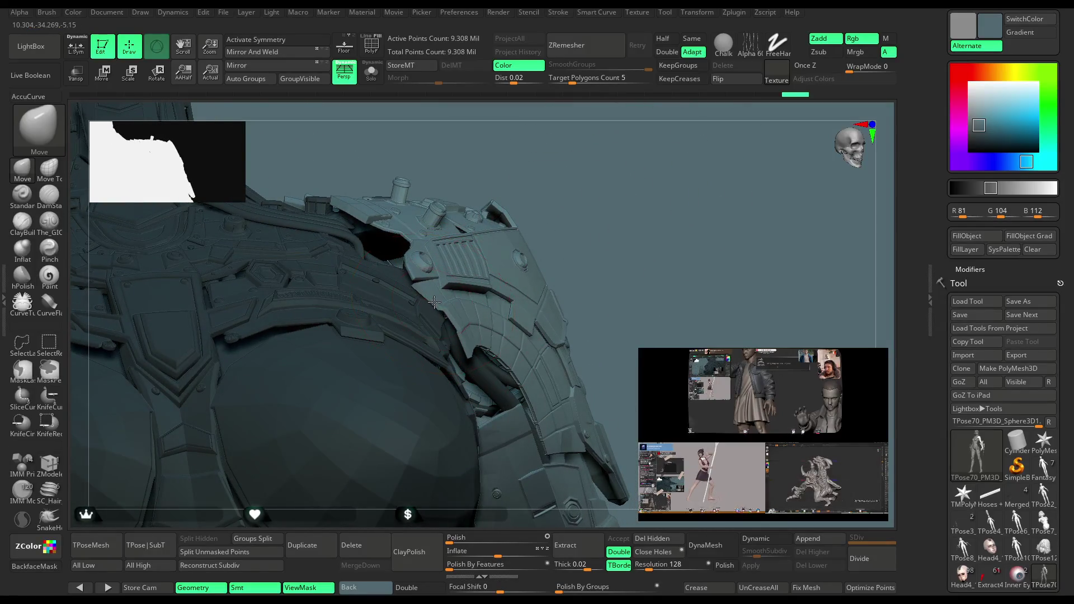
pyautogui.moveTo(620, 227)
pyautogui.mouseDown(button='right')
pyautogui.moveTo(599, 262)
pyautogui.moveTo(592, 211)
pyautogui.moveTo(507, 241)
pyautogui.mouseUp(button='right')
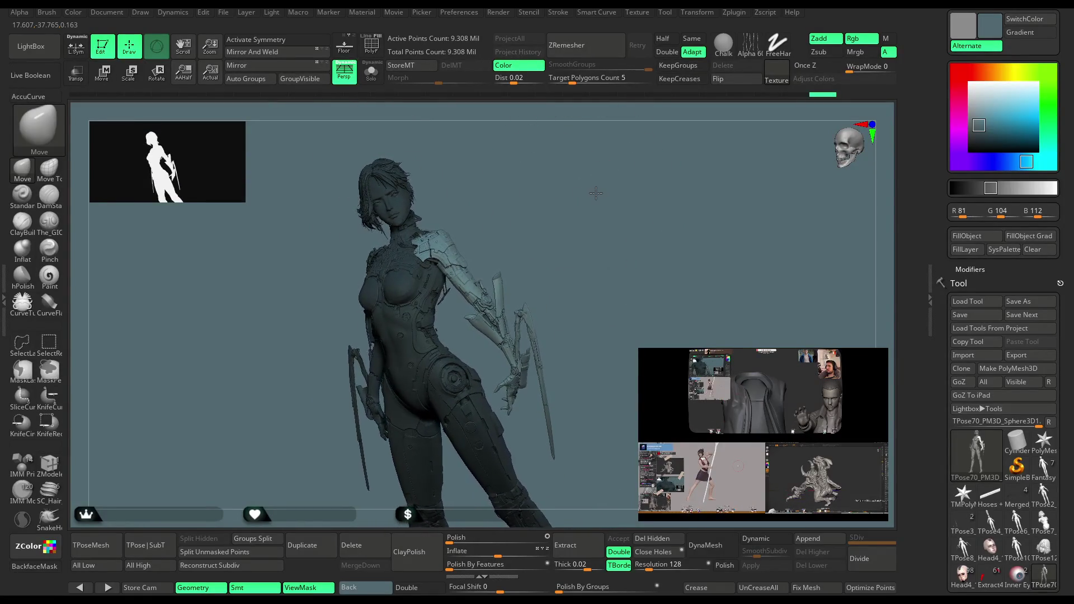
# Raise the shoulder armour piece slightly with the Transpose gizmo's Y arrow.
pyautogui.moveTo(592, 192); pyautogui.dragTo(592, 193)
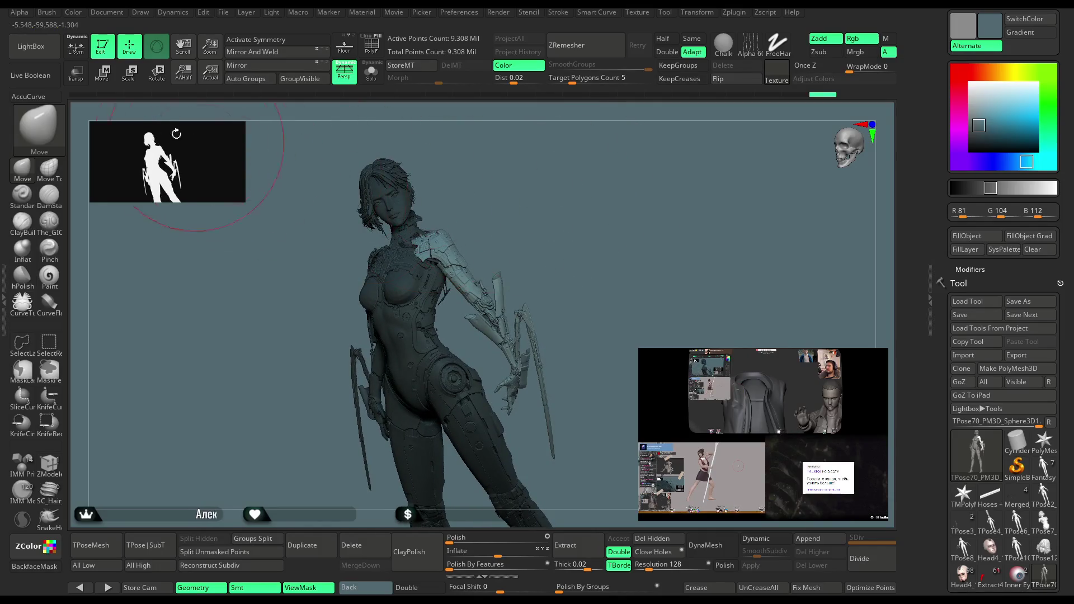
pyautogui.click(110, 75)
pyautogui.moveTo(553, 179)
pyautogui.mouseDown()
pyautogui.moveTo(569, 259)
pyautogui.moveTo(528, 157)
pyautogui.moveTo(538, 220)
pyautogui.moveTo(460, 216)
pyautogui.moveTo(418, 284)
pyautogui.moveTo(492, 277)
pyautogui.moveTo(503, 262)
pyautogui.mouseUp()
pyautogui.moveTo(419, 218); pyautogui.dragTo(420, 212)
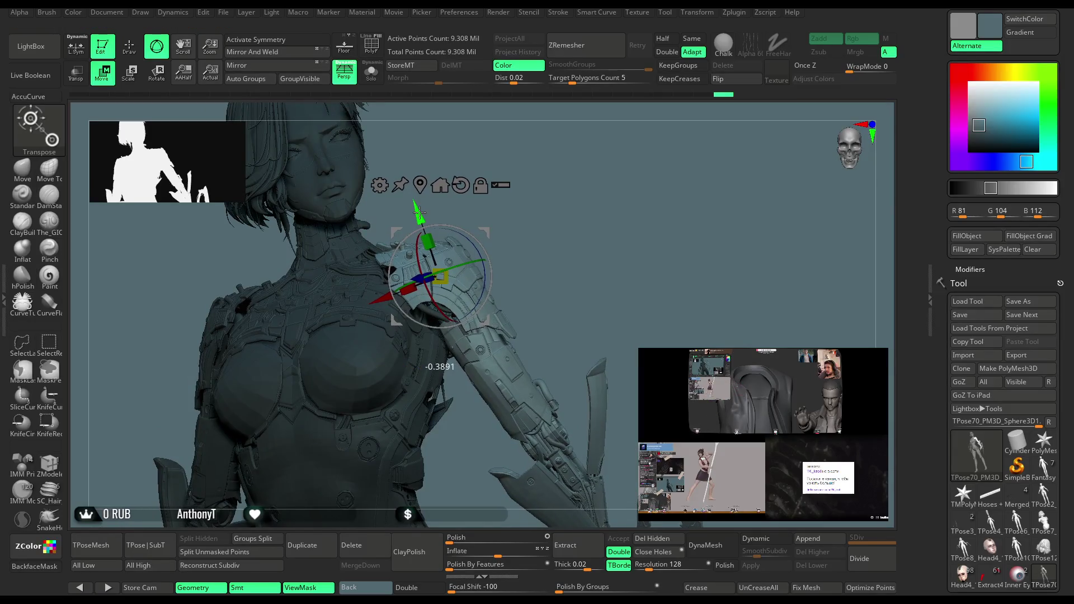
pyautogui.moveTo(486, 279)
pyautogui.mouseDown()
pyautogui.moveTo(568, 200)
pyautogui.moveTo(451, 289)
pyautogui.mouseUp()
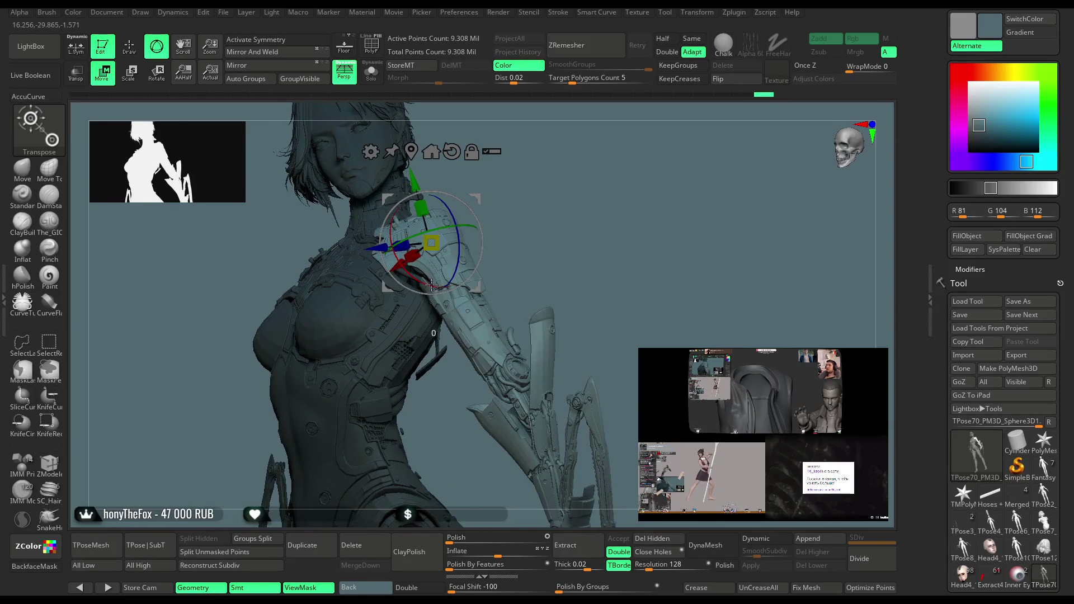
# Orbit to the figure's back and turn on PolyF to show polygroup colours.
pyautogui.moveTo(545, 212)
pyautogui.mouseDown()
pyautogui.moveTo(485, 217)
pyautogui.moveTo(504, 303)
pyautogui.mouseUp()
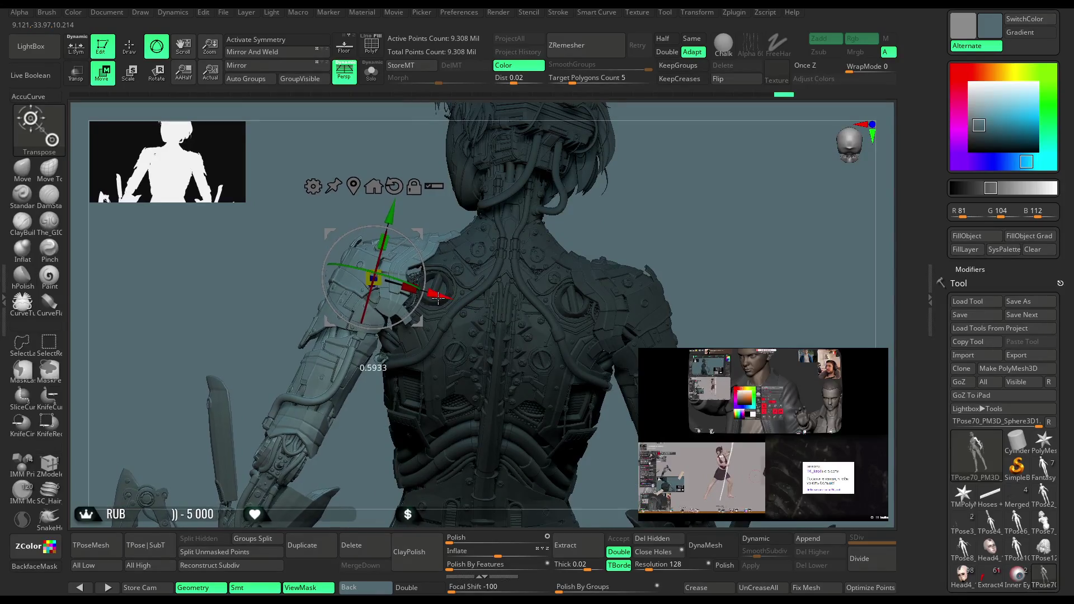
pyautogui.moveTo(637, 197)
pyautogui.mouseDown()
pyautogui.moveTo(631, 185)
pyautogui.moveTo(672, 192)
pyautogui.moveTo(582, 230)
pyautogui.moveTo(568, 309)
pyautogui.moveTo(582, 175)
pyautogui.moveTo(460, 216)
pyautogui.moveTo(422, 361)
pyautogui.mouseUp()
pyautogui.moveTo(396, 469)
pyautogui.mouseDown()
pyautogui.moveTo(403, 411)
pyautogui.moveTo(400, 436)
pyautogui.mouseUp()
pyautogui.press('ctrl')
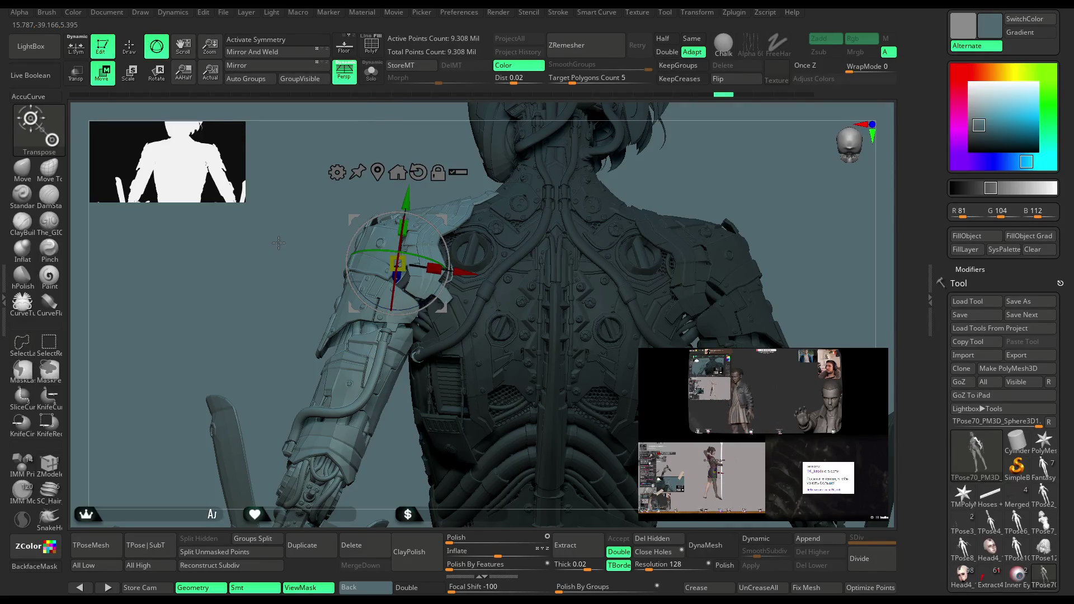
pyautogui.press('ctrl')
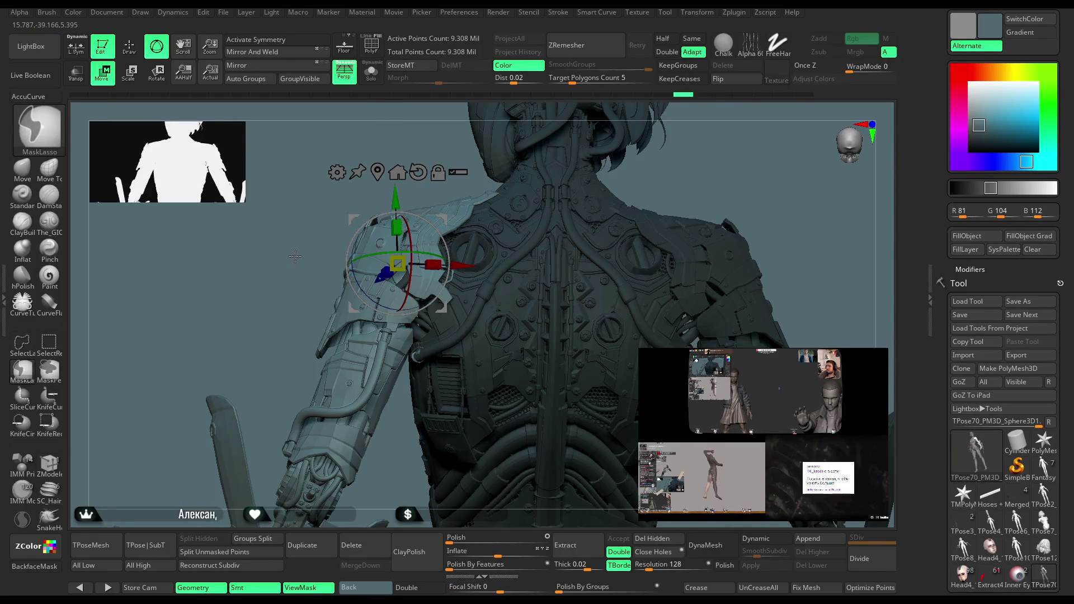
pyautogui.keyDown('ctrl'); pyautogui.click(294, 255); pyautogui.keyUp('ctrl')
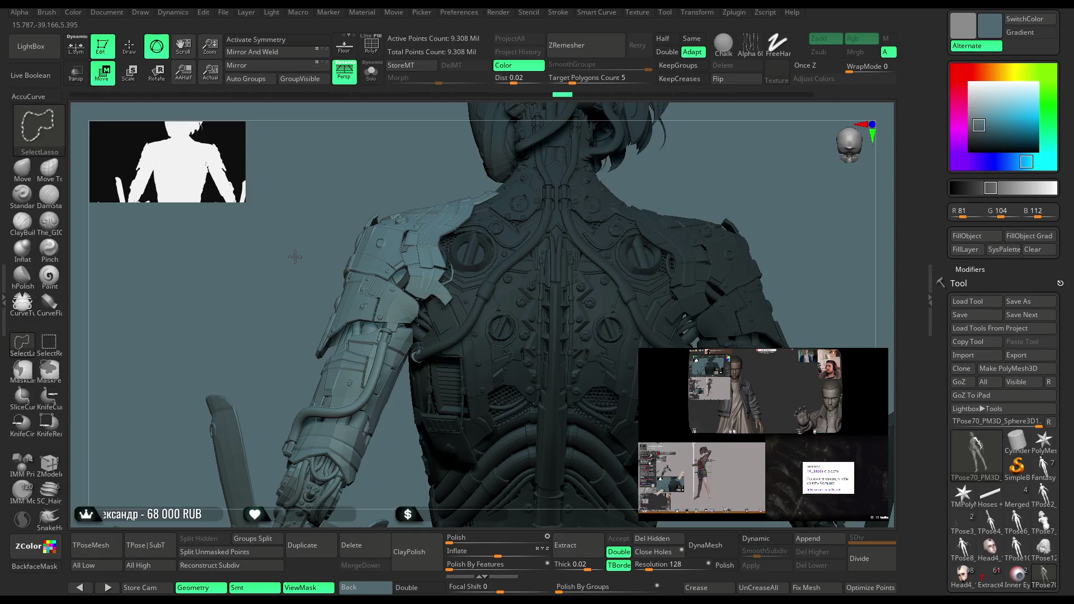
pyautogui.click(373, 53)
pyautogui.moveTo(313, 448)
pyautogui.keyDown('alt'); pyautogui.mouseDown()
pyautogui.moveTo(254, 268)
pyautogui.moveTo(367, 385)
pyautogui.mouseUp(); pyautogui.keyUp('alt')
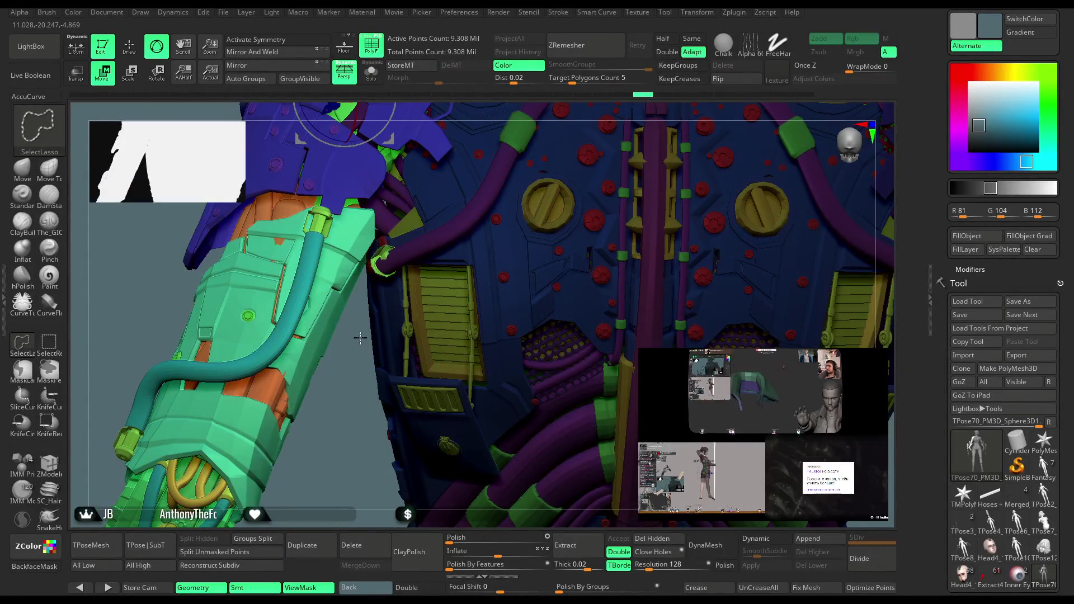
pyautogui.keyDown('ctrl'); pyautogui.moveTo(364, 313); pyautogui.dragTo(325, 383); pyautogui.keyUp('ctrl')
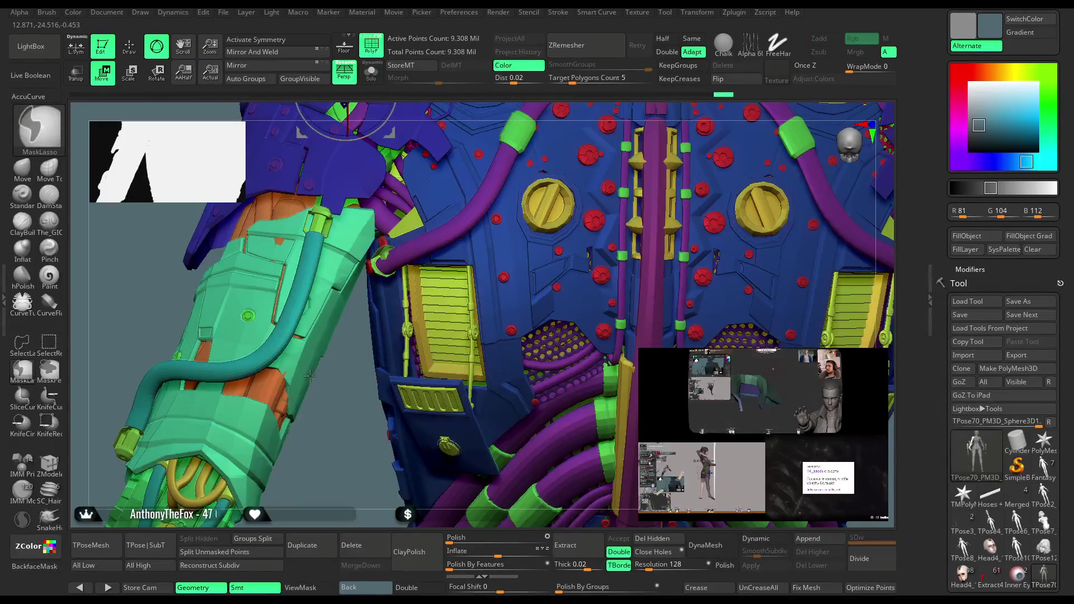
pyautogui.hotkey('ctrl', 'h')
pyautogui.scroll(4, 343, 381)
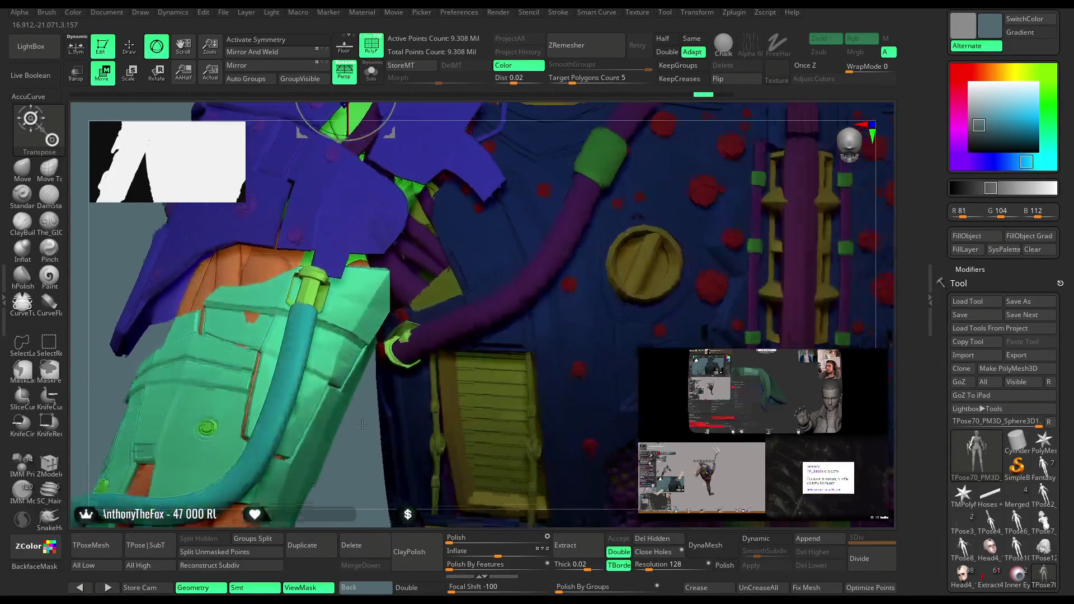
pyautogui.press('ctrl')
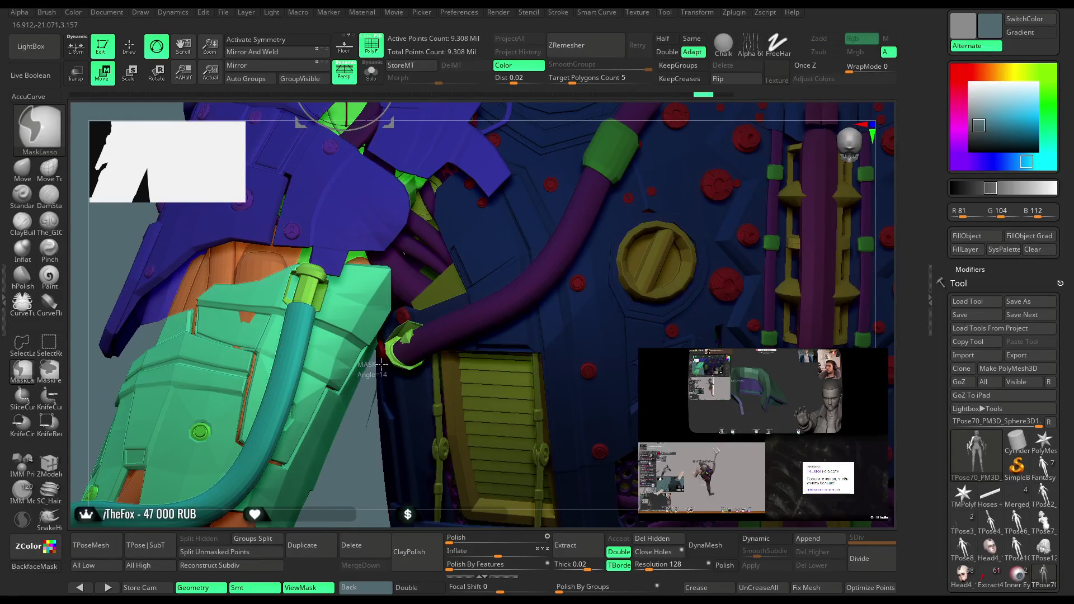
pyautogui.moveTo(425, 290)
pyautogui.mouseDown(button='right')
pyautogui.moveTo(417, 392)
pyautogui.moveTo(446, 426)
pyautogui.moveTo(588, 230)
pyautogui.moveTo(525, 208)
pyautogui.moveTo(445, 315)
pyautogui.moveTo(426, 288)
pyautogui.moveTo(459, 247)
pyautogui.moveTo(599, 165)
pyautogui.moveTo(515, 218)
pyautogui.moveTo(508, 203)
pyautogui.moveTo(509, 243)
pyautogui.moveTo(435, 270)
pyautogui.moveTo(459, 257)
pyautogui.moveTo(443, 251)
pyautogui.moveTo(481, 212)
pyautogui.moveTo(572, 139)
pyautogui.mouseUp(button='right')
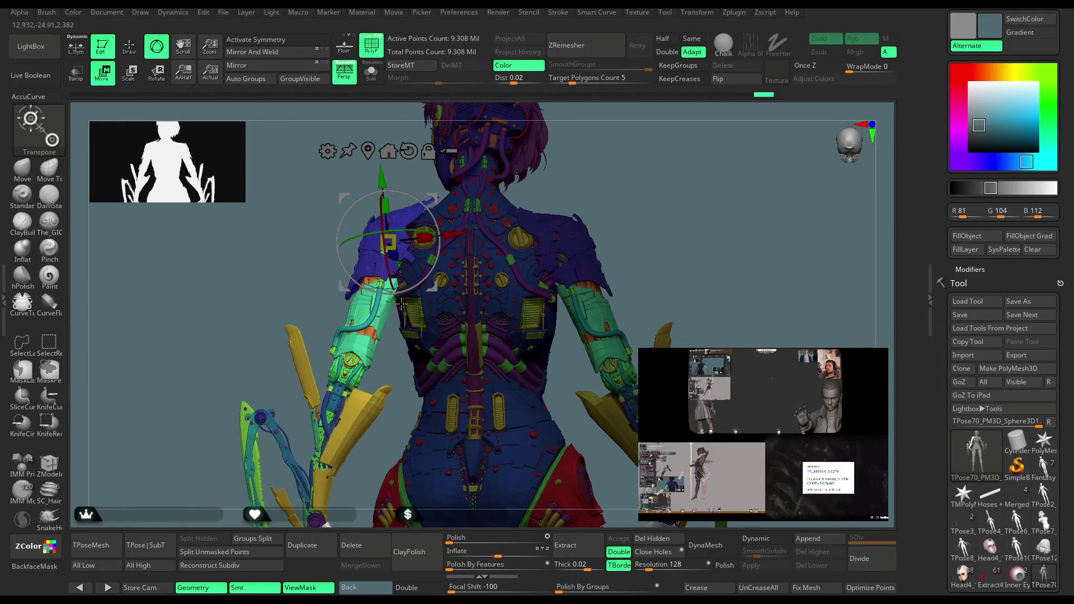
# Tilt the yellow blade part slightly with the gizmo rotation ring.
pyautogui.moveTo(404, 283)
pyautogui.mouseDown(button='right')
pyautogui.moveTo(602, 248)
pyautogui.moveTo(399, 222)
pyautogui.mouseUp(button='right')
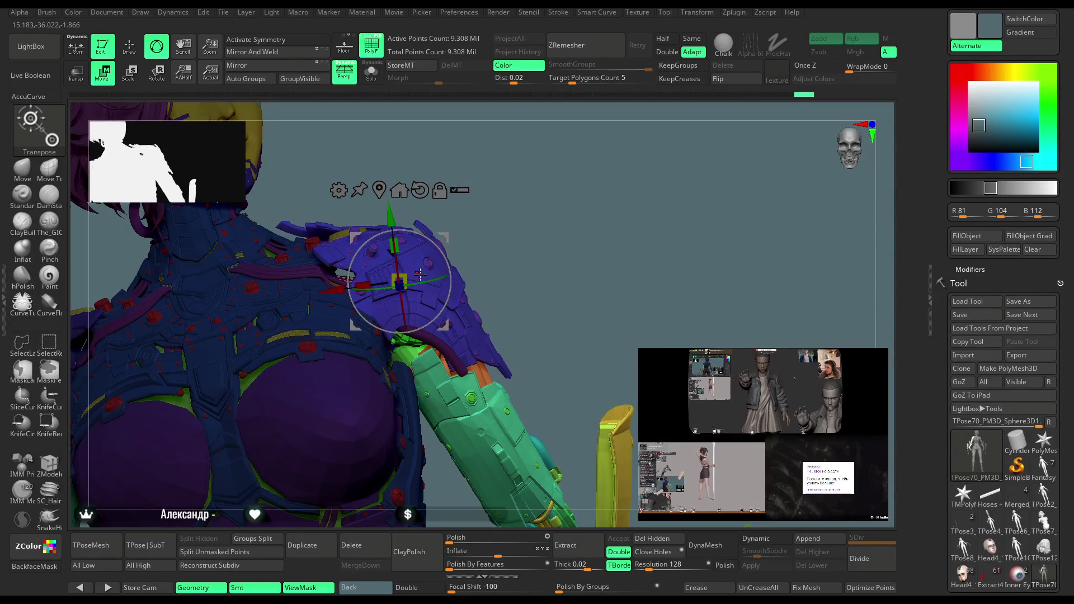
pyautogui.moveTo(428, 278); pyautogui.dragTo(423, 268)
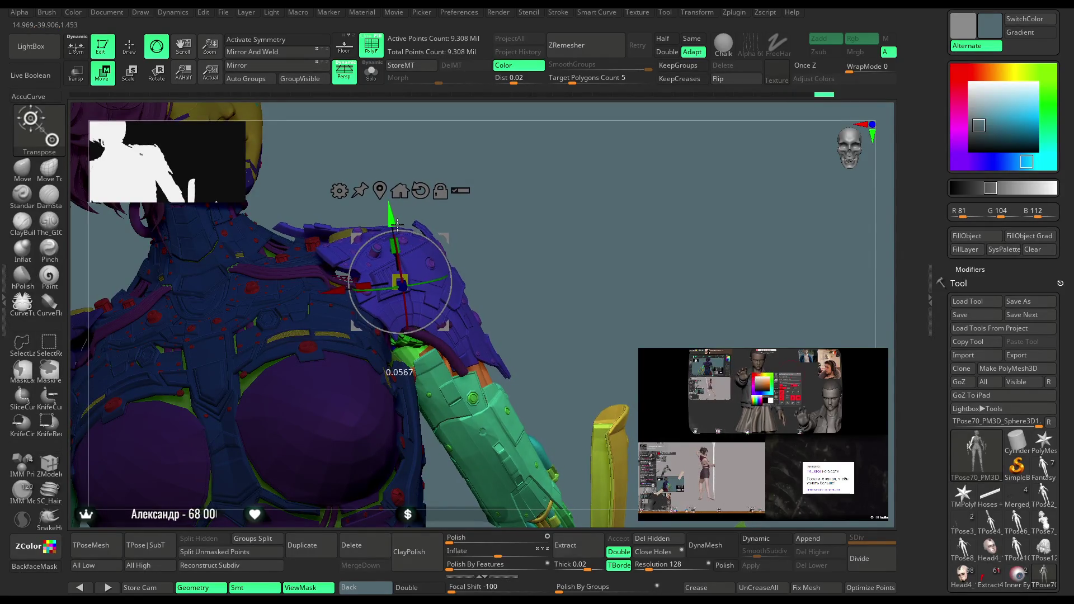
pyautogui.moveTo(539, 213); pyautogui.dragTo(451, 222, button='right')
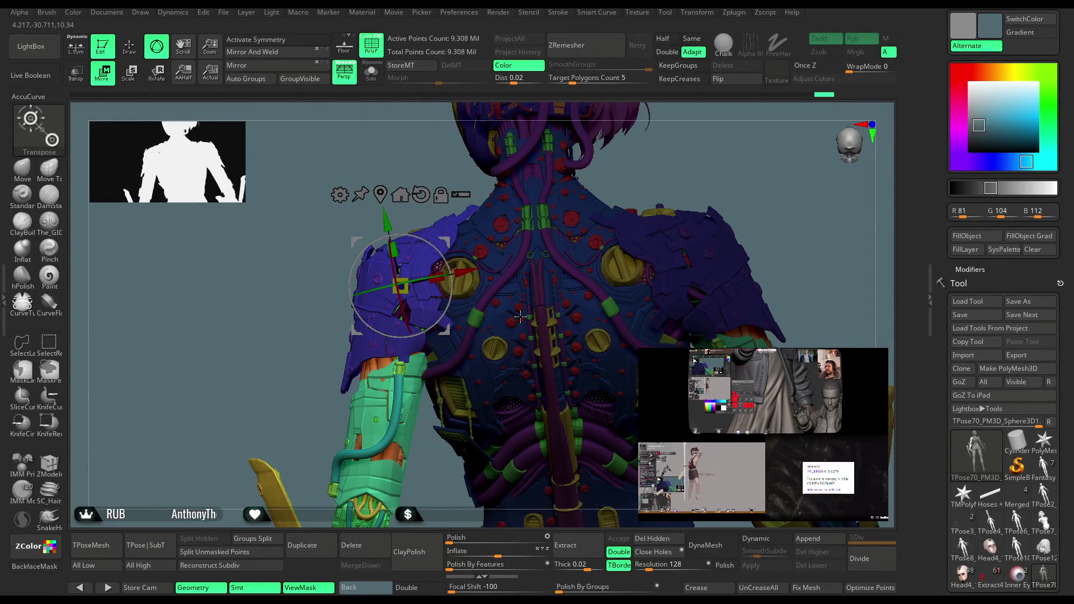
# Shift the shoulder armour slightly outward over the arm along the red X axis.
pyautogui.moveTo(520, 318)
pyautogui.mouseDown(button='right')
pyautogui.moveTo(577, 251)
pyautogui.moveTo(550, 251)
pyautogui.mouseUp(button='right')
pyautogui.moveTo(479, 207)
pyautogui.keyDown('alt'); pyautogui.mouseDown(button='right')
pyautogui.moveTo(512, 264)
pyautogui.moveTo(436, 235)
pyautogui.moveTo(470, 221)
pyautogui.moveTo(588, 212)
pyautogui.mouseUp(button='right'); pyautogui.keyUp('alt')
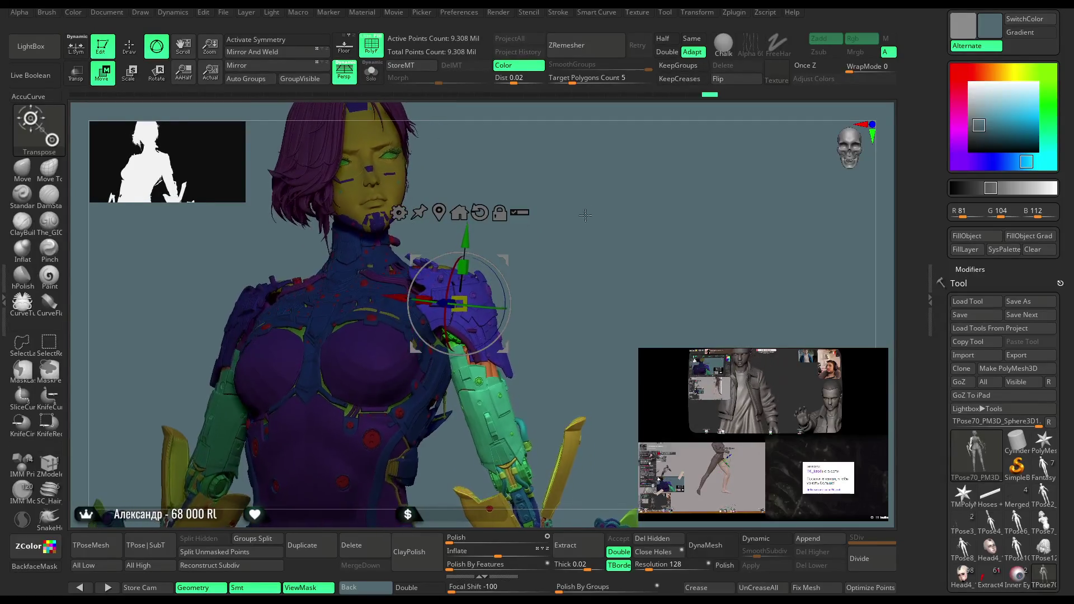
pyautogui.moveTo(405, 297); pyautogui.dragTo(409, 296)
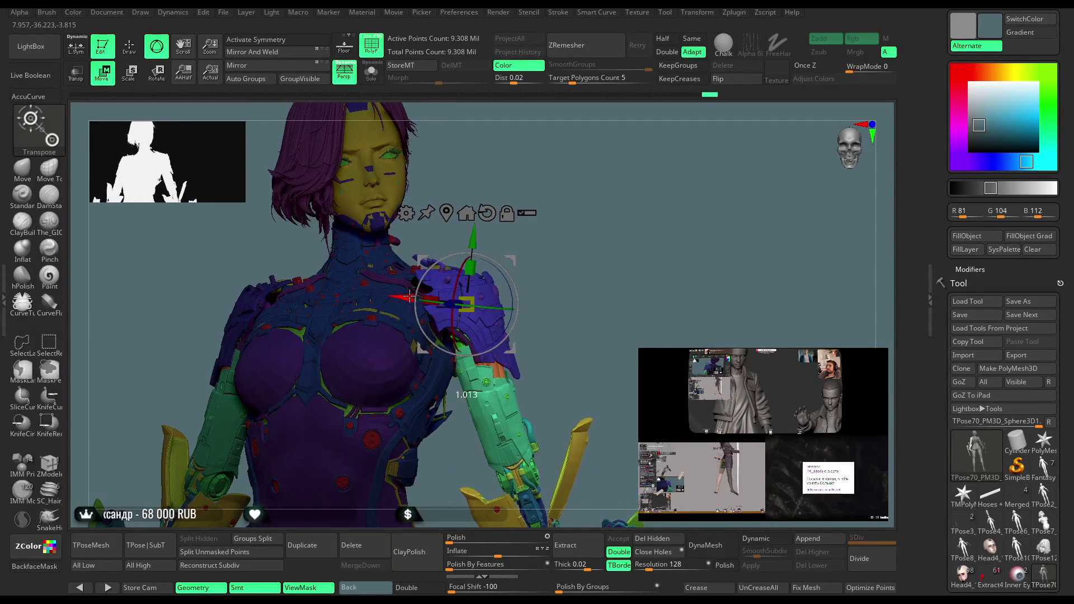
pyautogui.moveTo(479, 251)
pyautogui.mouseDown(button='right')
pyautogui.moveTo(488, 198)
pyautogui.moveTo(582, 215)
pyautogui.mouseUp(button='right')
# Lasso-hide the shoulder armour and invert visibility so only the two blue plates (30,160 points) remain.
pyautogui.press('q')
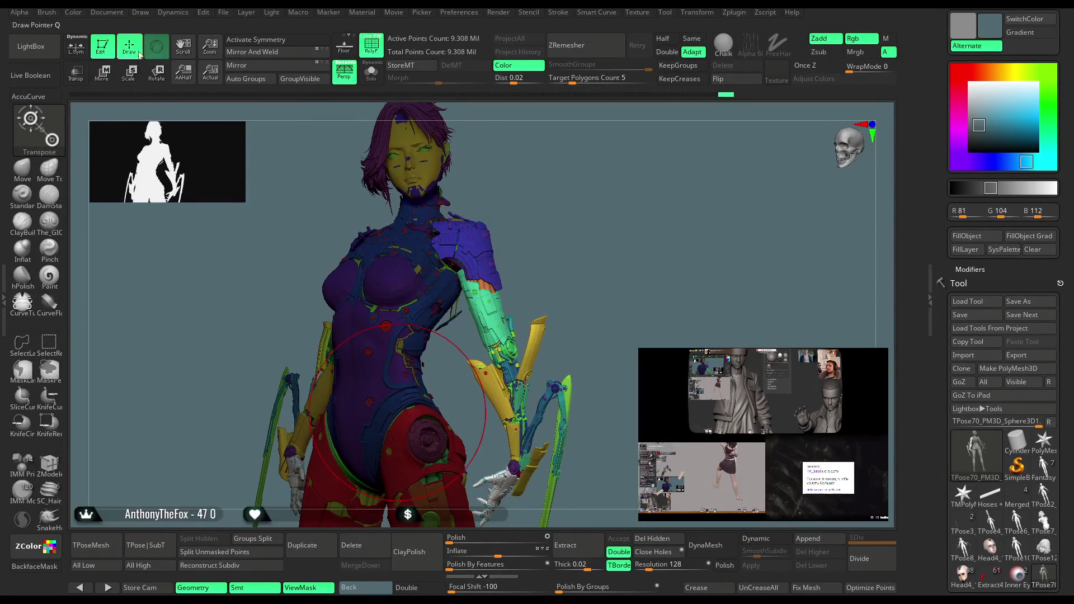
pyautogui.moveTo(566, 177)
pyautogui.keyDown('ctrl'); pyautogui.mouseDown(button='right')
pyautogui.moveTo(583, 220)
pyautogui.moveTo(519, 262)
pyautogui.mouseUp(button='right'); pyautogui.keyUp('ctrl')
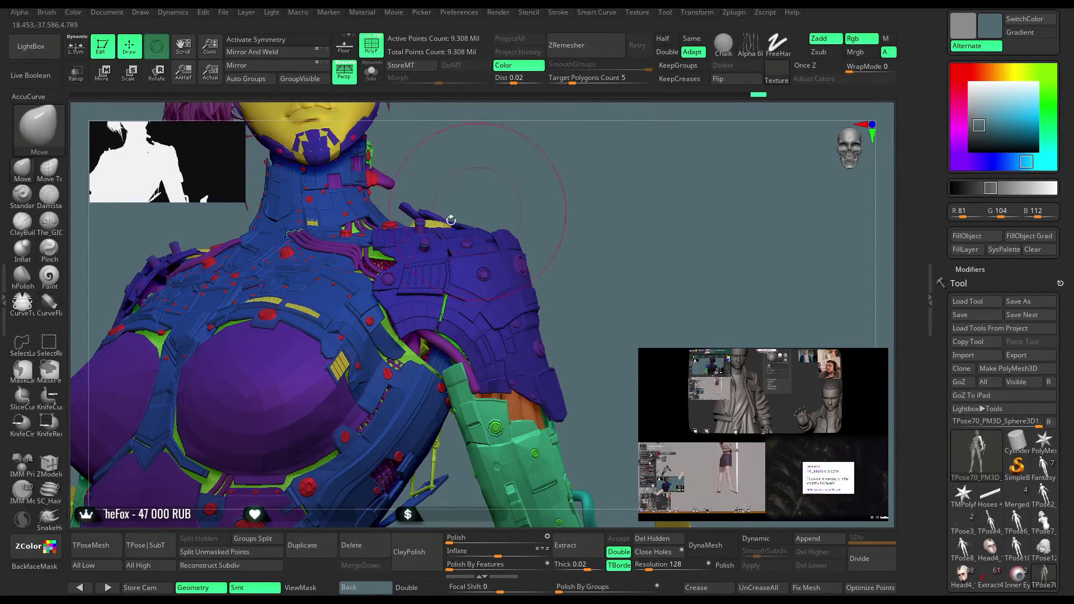
pyautogui.moveTo(554, 185)
pyautogui.keyDown('ctrl'); pyautogui.keyDown('shift'); pyautogui.mouseDown()
pyautogui.moveTo(503, 314)
pyautogui.moveTo(537, 335)
pyautogui.moveTo(551, 190)
pyautogui.mouseUp(); pyautogui.keyUp('shift'); pyautogui.keyUp('ctrl')
pyautogui.keyDown('ctrl'); pyautogui.keyDown('shift'); pyautogui.click(560, 238); pyautogui.keyUp('shift'); pyautogui.keyUp('ctrl')
pyautogui.moveTo(492, 165)
pyautogui.keyDown('ctrl'); pyautogui.keyDown('shift'); pyautogui.mouseDown()
pyautogui.moveTo(433, 482)
pyautogui.moveTo(446, 254)
pyautogui.mouseUp(); pyautogui.keyUp('shift'); pyautogui.keyUp('ctrl')
pyautogui.moveTo(465, 304); pyautogui.dragTo(431, 156)
pyautogui.keyDown('ctrl'); pyautogui.keyDown('alt'); pyautogui.keyDown('shift'); pyautogui.moveTo(438, 236); pyautogui.dragTo(413, 215); pyautogui.keyUp('shift'); pyautogui.keyUp('alt'); pyautogui.keyUp('ctrl')
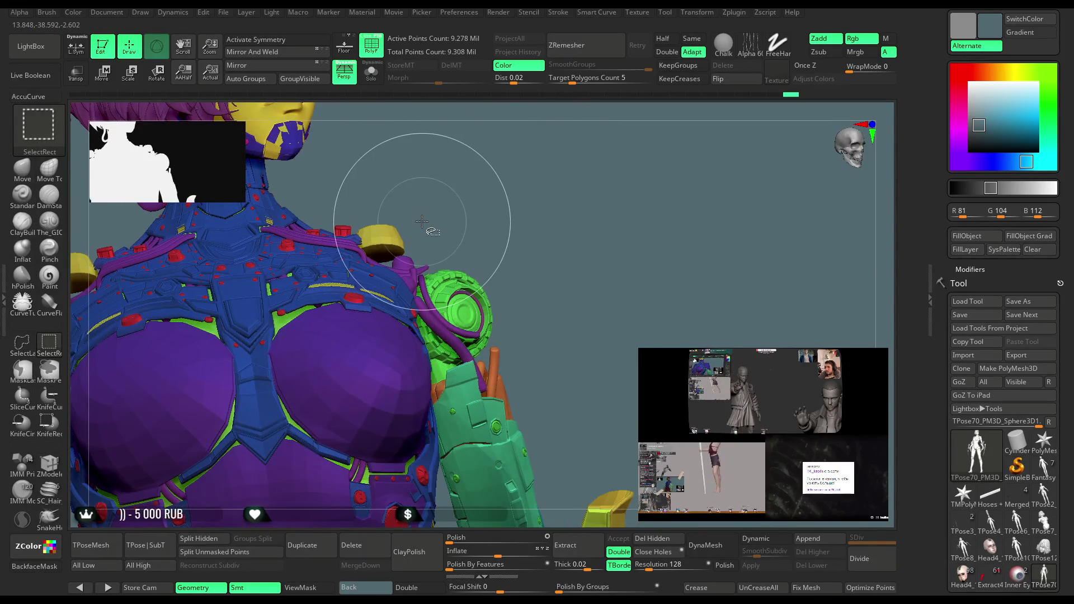
pyautogui.keyDown('ctrl'); pyautogui.keyDown('shift'); pyautogui.moveTo(568, 234); pyautogui.dragTo(556, 168); pyautogui.keyUp('shift'); pyautogui.keyUp('ctrl')
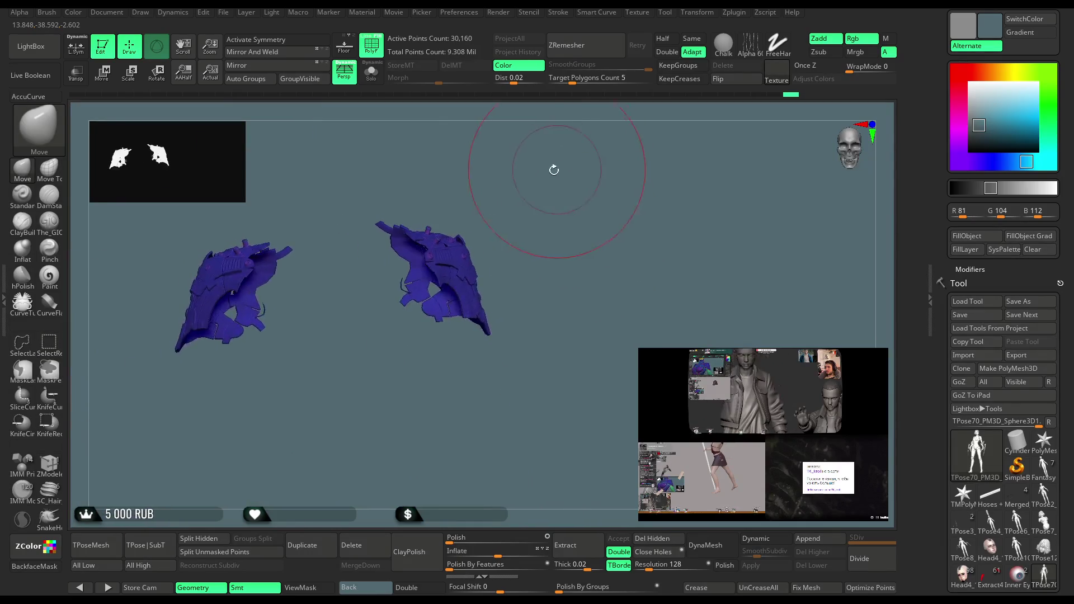
# Hide one shoulder plate and invert visibility to restore the rest of the figure.
pyautogui.moveTo(307, 192)
pyautogui.keyDown('ctrl'); pyautogui.keyDown('alt'); pyautogui.keyDown('shift'); pyautogui.mouseDown()
pyautogui.moveTo(296, 361)
pyautogui.moveTo(143, 450)
pyautogui.mouseUp(); pyautogui.keyUp('shift'); pyautogui.keyUp('alt'); pyautogui.keyUp('ctrl')
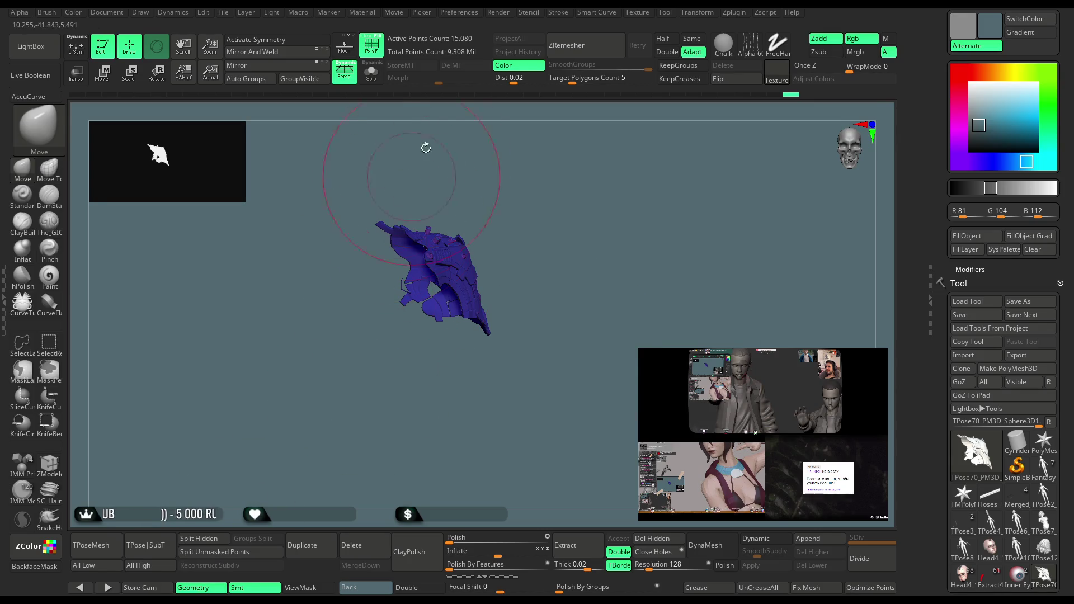
pyautogui.click(458, 12)
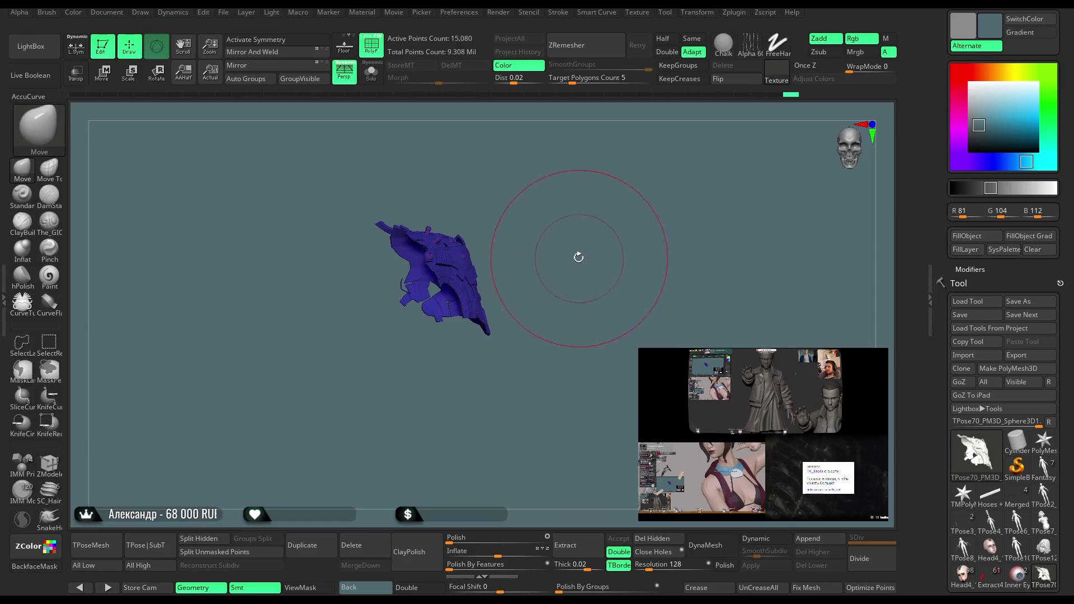
pyautogui.moveTo(572, 238)
pyautogui.keyDown('ctrl'); pyautogui.keyDown('shift'); pyautogui.mouseDown()
pyautogui.moveTo(583, 295)
pyautogui.moveTo(576, 281)
pyautogui.mouseUp(); pyautogui.keyUp('shift'); pyautogui.keyUp('ctrl')
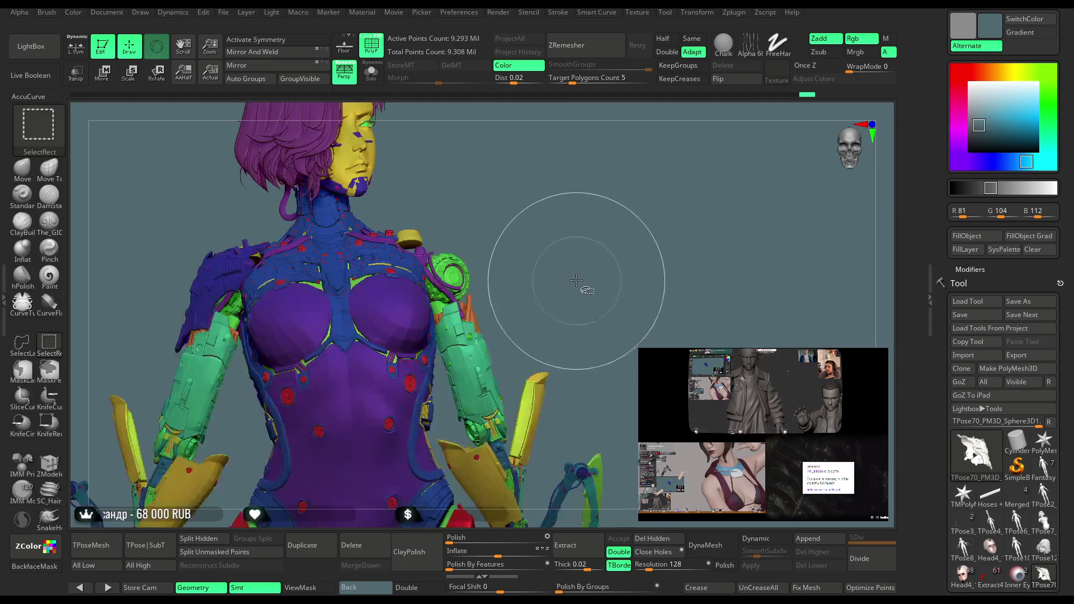
# Unhide all of the model's mesh.
pyautogui.keyDown('ctrl'); pyautogui.keyDown('shift'); pyautogui.moveTo(574, 231); pyautogui.dragTo(575, 276); pyautogui.keyUp('shift'); pyautogui.keyUp('ctrl')
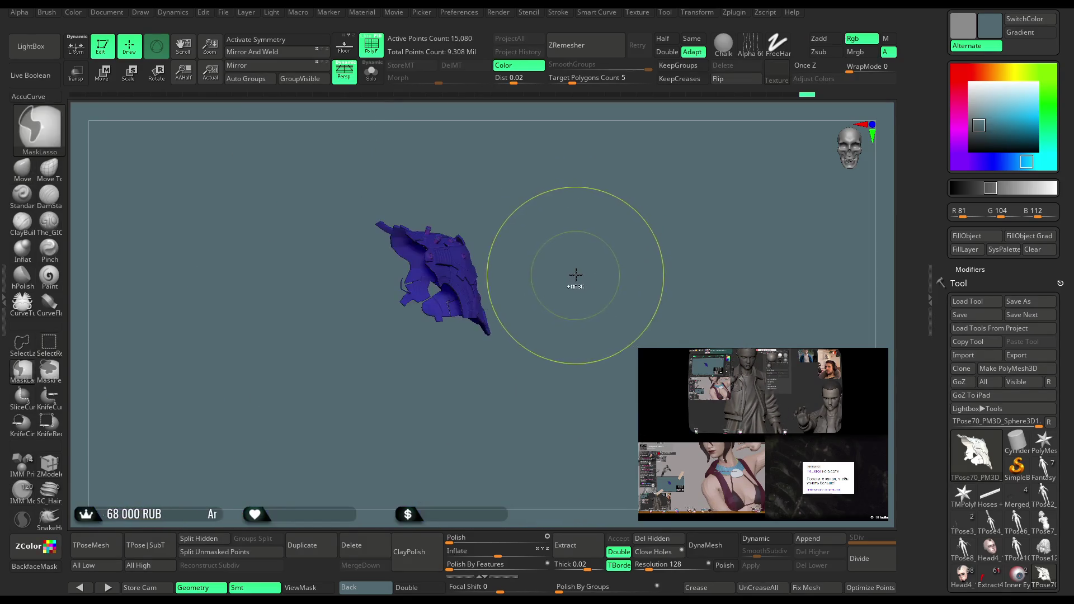
pyautogui.keyDown('ctrl'); pyautogui.keyDown('shift'); pyautogui.click(577, 266); pyautogui.keyUp('shift'); pyautogui.keyUp('ctrl')
pyautogui.moveTo(598, 233); pyautogui.dragTo(162, 142)
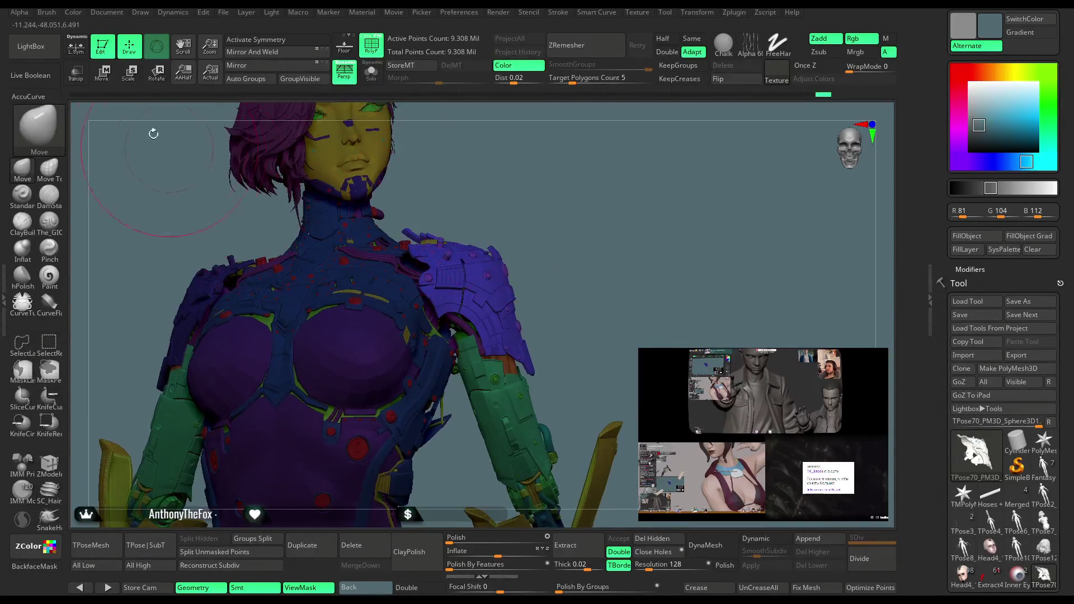
# Switch to the transform gizmo and frame the chest and shoulder armour.
pyautogui.press('w')
pyautogui.moveTo(559, 263)
pyautogui.mouseDown()
pyautogui.moveTo(563, 312)
pyautogui.moveTo(621, 179)
pyautogui.mouseUp()
pyautogui.moveTo(517, 263)
pyautogui.mouseDown()
pyautogui.moveTo(520, 226)
pyautogui.moveTo(564, 219)
pyautogui.moveTo(550, 246)
pyautogui.mouseUp()
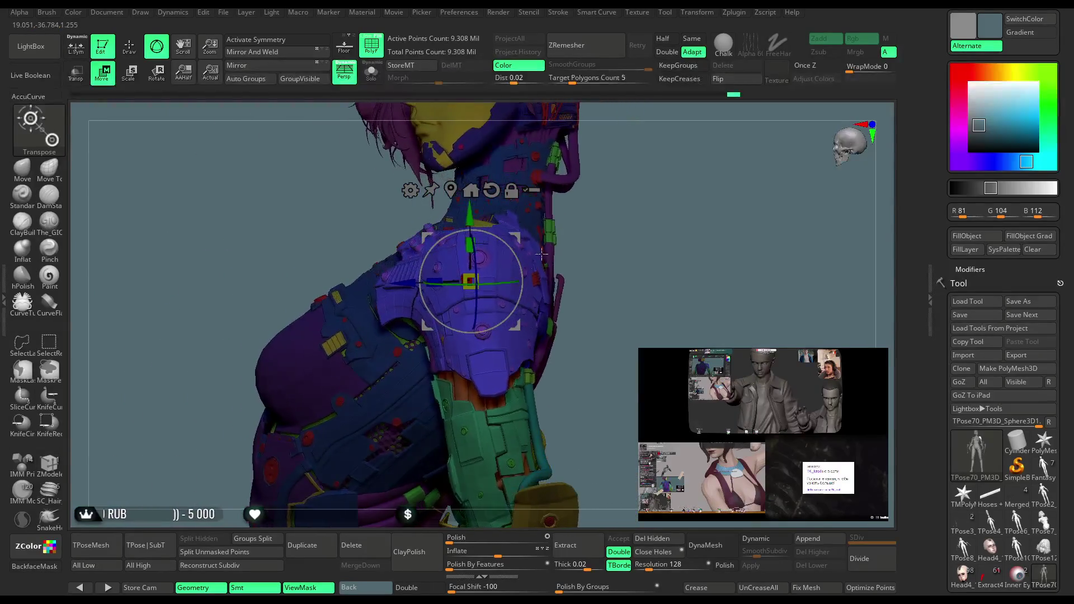
pyautogui.moveTo(642, 210); pyautogui.dragTo(599, 204)
pyautogui.moveTo(360, 316)
pyautogui.mouseDown()
pyautogui.moveTo(638, 284)
pyautogui.moveTo(467, 370)
pyautogui.mouseUp()
pyautogui.moveTo(537, 313)
pyautogui.mouseDown()
pyautogui.moveTo(626, 177)
pyautogui.moveTo(621, 185)
pyautogui.mouseUp()
pyautogui.moveTo(559, 268)
pyautogui.mouseDown()
pyautogui.moveTo(546, 224)
pyautogui.moveTo(534, 241)
pyautogui.mouseUp()
pyautogui.moveTo(593, 268)
pyautogui.mouseDown()
pyautogui.moveTo(614, 313)
pyautogui.moveTo(628, 236)
pyautogui.moveTo(621, 205)
pyautogui.mouseUp()
pyautogui.moveTo(638, 249)
pyautogui.mouseDown()
pyautogui.moveTo(554, 283)
pyautogui.moveTo(595, 235)
pyautogui.moveTo(615, 250)
pyautogui.moveTo(627, 244)
pyautogui.mouseUp()
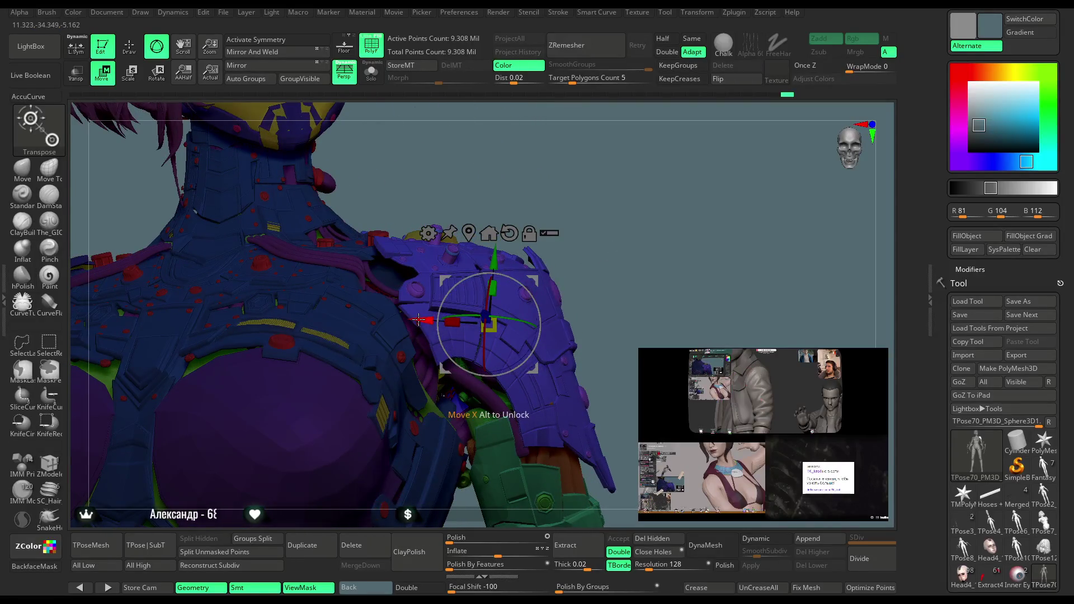
# Nudge the shoulder armour slightly along X and check it from the back and side.
pyautogui.moveTo(420, 319); pyautogui.dragTo(418, 319)
pyautogui.moveTo(622, 241); pyautogui.dragTo(482, 346)
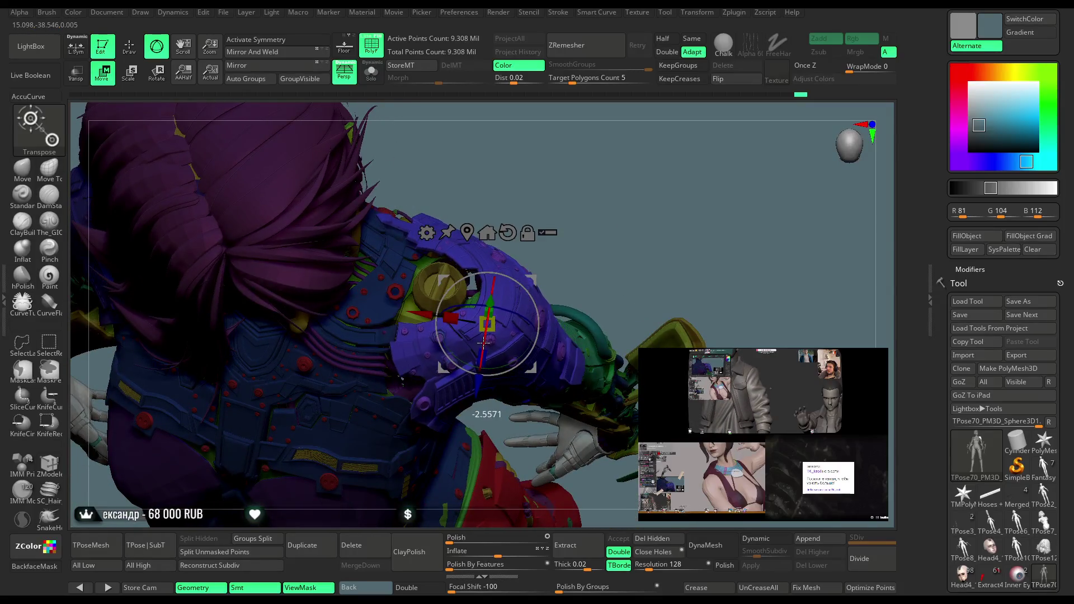
pyautogui.moveTo(566, 274)
pyautogui.mouseDown()
pyautogui.moveTo(635, 227)
pyautogui.moveTo(616, 242)
pyautogui.mouseUp()
pyautogui.moveTo(750, 164)
pyautogui.mouseDown()
pyautogui.moveTo(332, 300)
pyautogui.moveTo(409, 297)
pyautogui.moveTo(502, 248)
pyautogui.mouseUp()
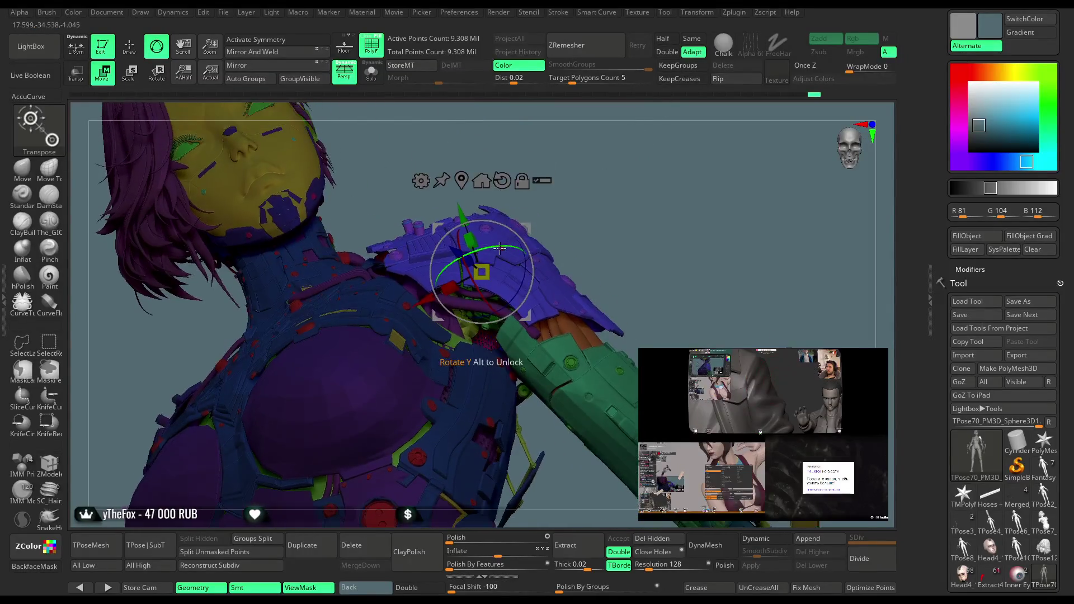
pyautogui.moveTo(639, 172)
pyautogui.mouseDown()
pyautogui.moveTo(499, 315)
pyautogui.moveTo(600, 178)
pyautogui.moveTo(689, 174)
pyautogui.moveTo(632, 235)
pyautogui.moveTo(618, 173)
pyautogui.moveTo(602, 188)
pyautogui.mouseUp()
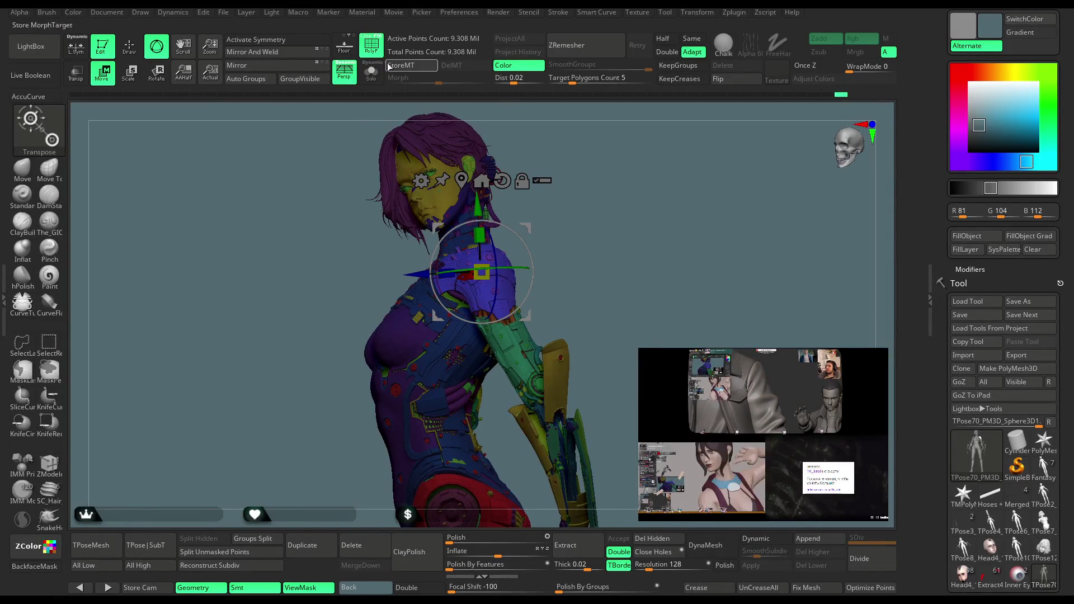
# Turn off PolyF and set the working colour to light grey (207, 207, 207).
pyautogui.click(371, 45)
pyautogui.moveTo(955, 136); pyautogui.dragTo(972, 94)
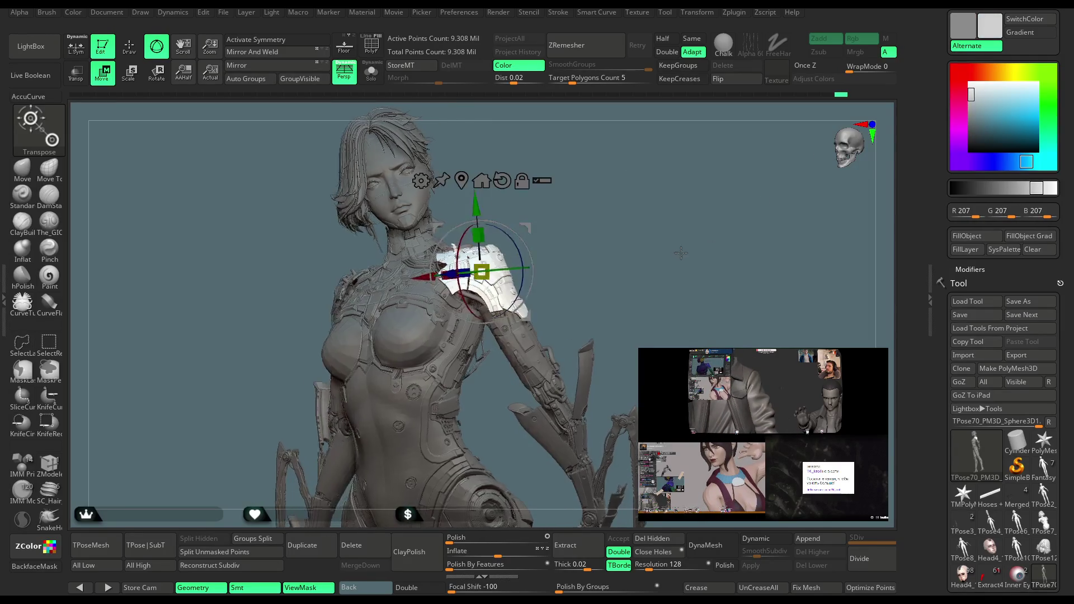
pyautogui.moveTo(681, 253)
pyautogui.keyDown('ctrl'); pyautogui.mouseDown(button='right')
pyautogui.moveTo(711, 272)
pyautogui.moveTo(666, 298)
pyautogui.moveTo(680, 260)
pyautogui.moveTo(621, 218)
pyautogui.moveTo(555, 265)
pyautogui.mouseUp(button='right'); pyautogui.keyUp('ctrl')
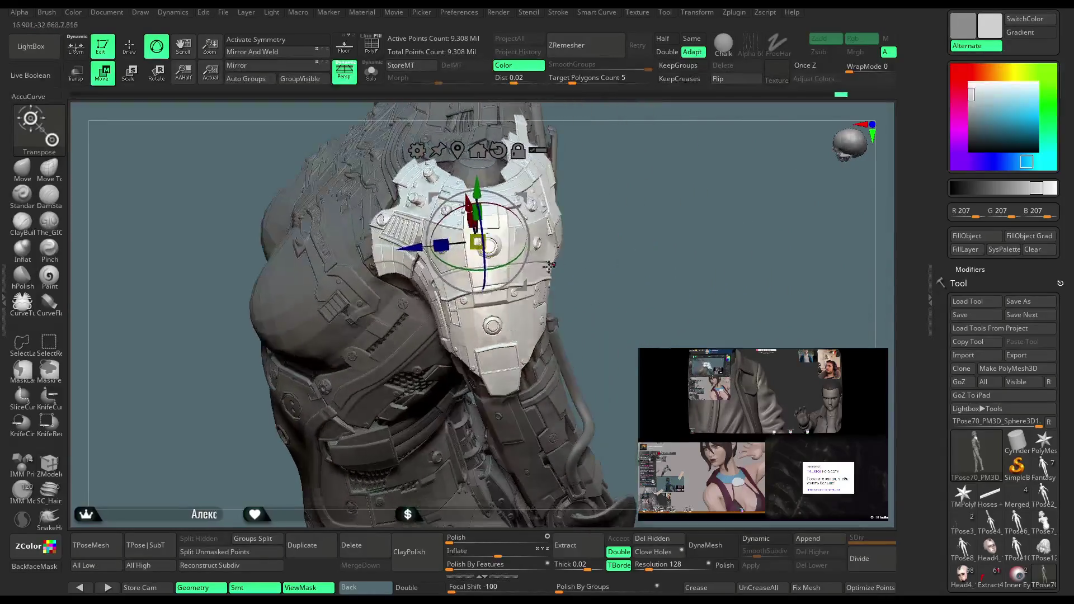
pyautogui.moveTo(512, 214)
pyautogui.mouseDown(button='right')
pyautogui.moveTo(705, 209)
pyautogui.moveTo(631, 256)
pyautogui.moveTo(658, 205)
pyautogui.moveTo(561, 277)
pyautogui.mouseUp(button='right')
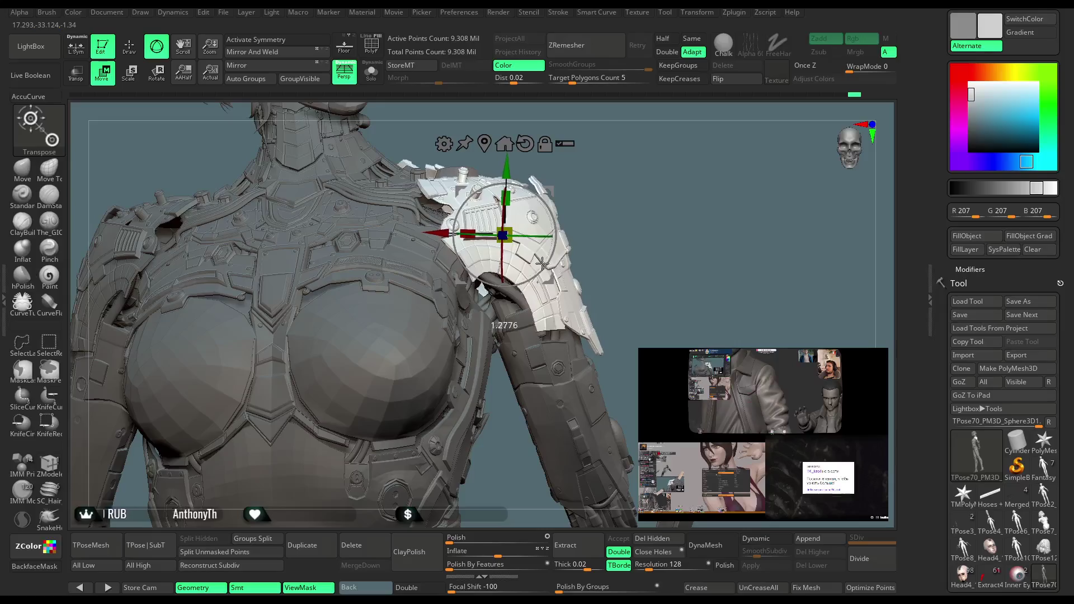
pyautogui.moveTo(626, 227)
pyautogui.mouseDown(button='right')
pyautogui.moveTo(630, 204)
pyautogui.moveTo(643, 235)
pyautogui.moveTo(514, 350)
pyautogui.mouseUp(button='right')
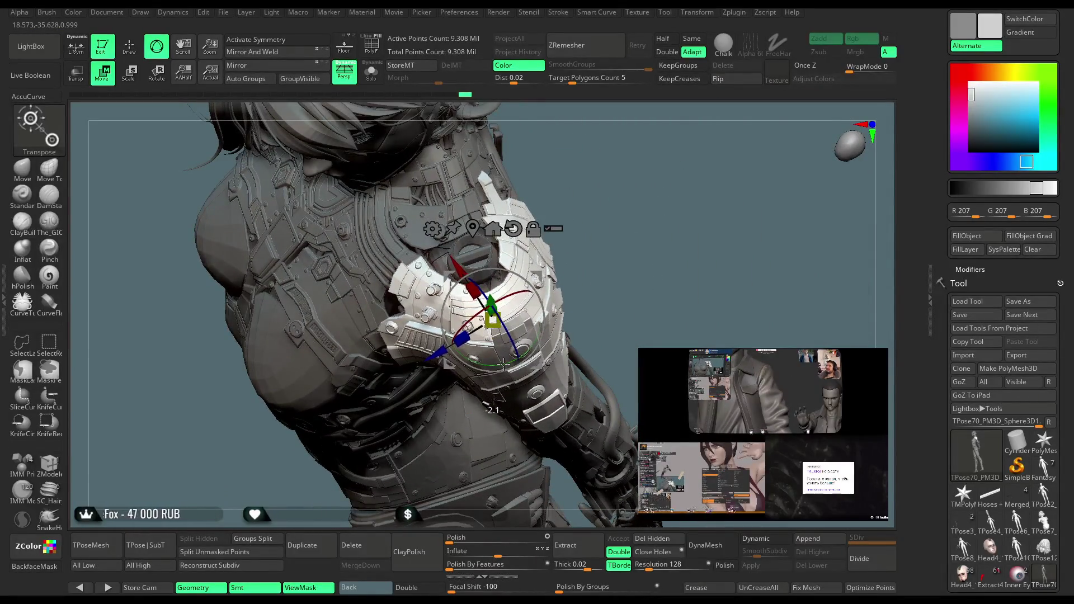
# Orbit the grey figure to review the shoulder armour from the front, side and back.
pyautogui.moveTo(670, 234)
pyautogui.mouseDown(button='right')
pyautogui.moveTo(688, 193)
pyautogui.moveTo(626, 279)
pyautogui.moveTo(647, 229)
pyautogui.moveTo(632, 254)
pyautogui.mouseUp(button='right')
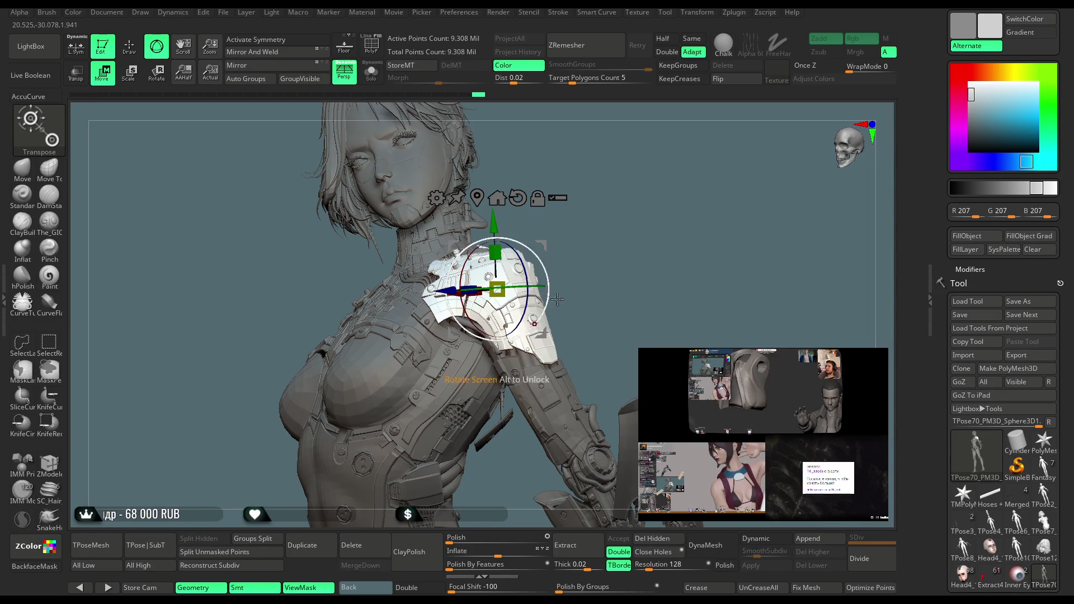
pyautogui.moveTo(599, 253)
pyautogui.mouseDown()
pyautogui.moveTo(560, 273)
pyautogui.moveTo(647, 224)
pyautogui.moveTo(620, 255)
pyautogui.moveTo(604, 227)
pyautogui.moveTo(596, 233)
pyautogui.moveTo(624, 230)
pyautogui.moveTo(565, 231)
pyautogui.moveTo(593, 235)
pyautogui.moveTo(649, 200)
pyautogui.moveTo(645, 178)
pyautogui.moveTo(664, 206)
pyautogui.moveTo(559, 280)
pyautogui.mouseUp()
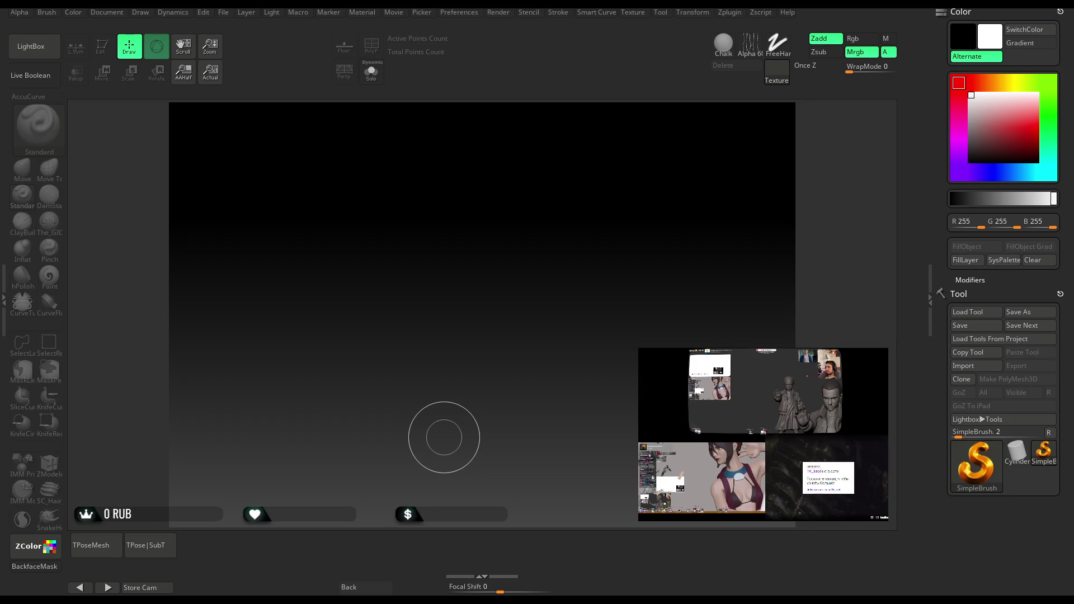
# Open LightBox on the QuickSave folder listing the QS_476xx.zpr project files.
pyautogui.press(',')
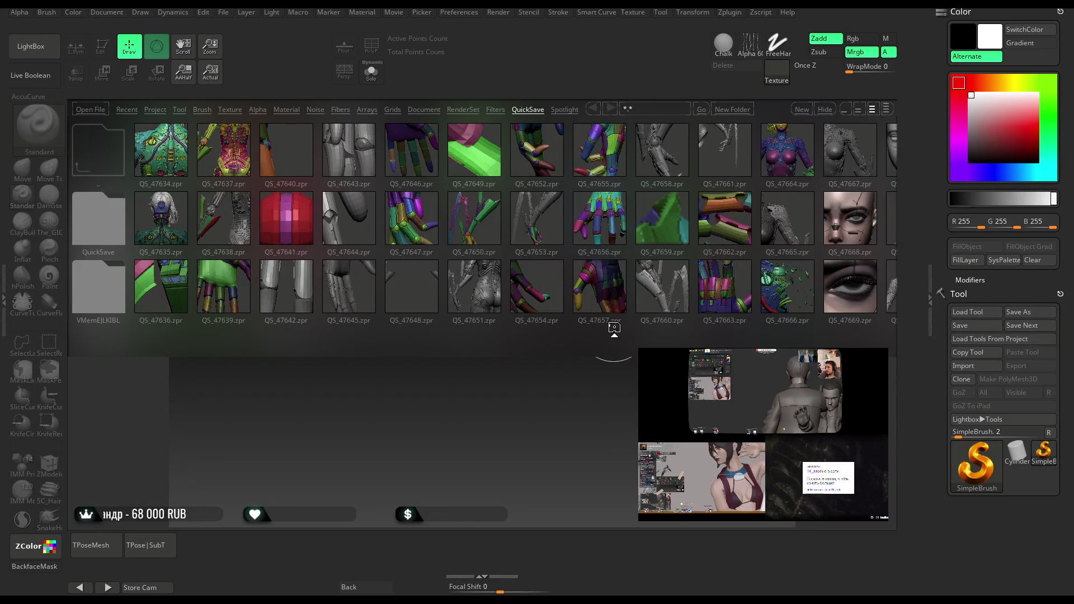
# Close LightBox and open the saved QuickSave project with the coloured cyborg figure.
pyautogui.click(30, 45)
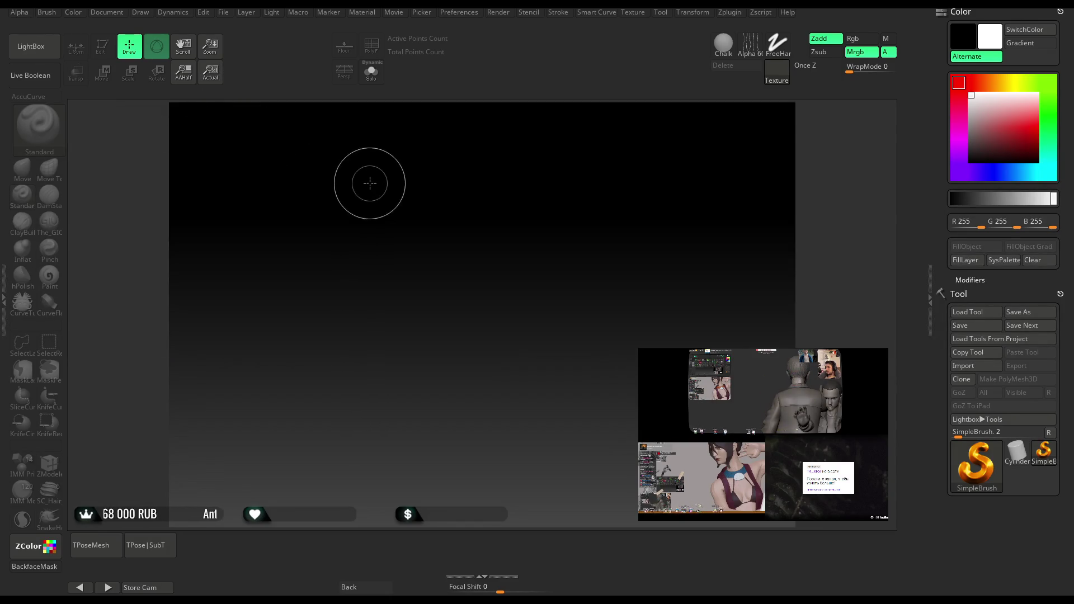
pyautogui.click(223, 12)
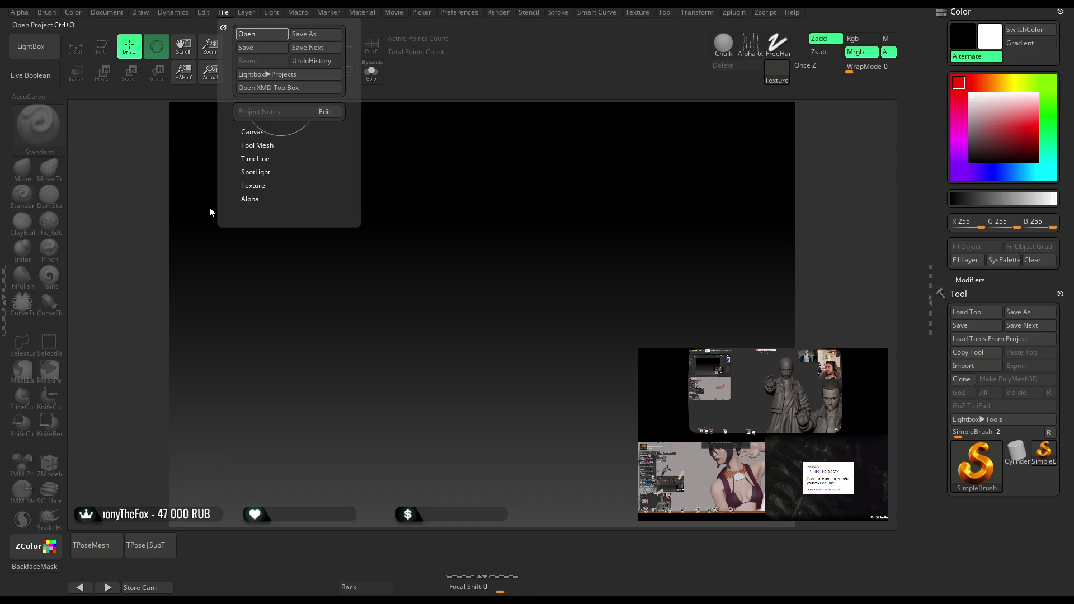
pyautogui.click(632, 419)
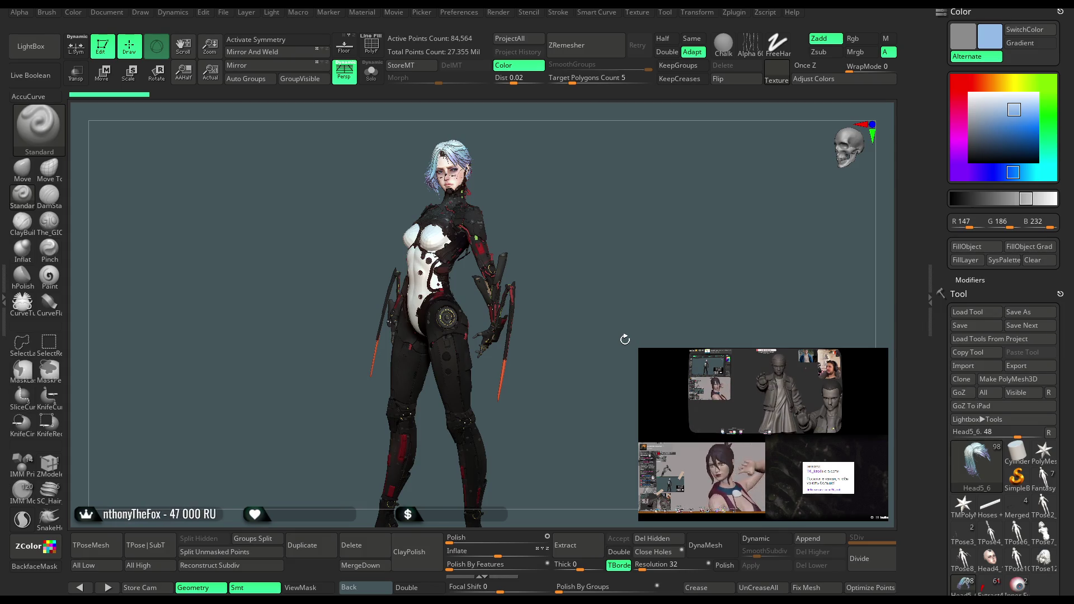
pyautogui.moveTo(608, 308); pyautogui.dragTo(648, 311)
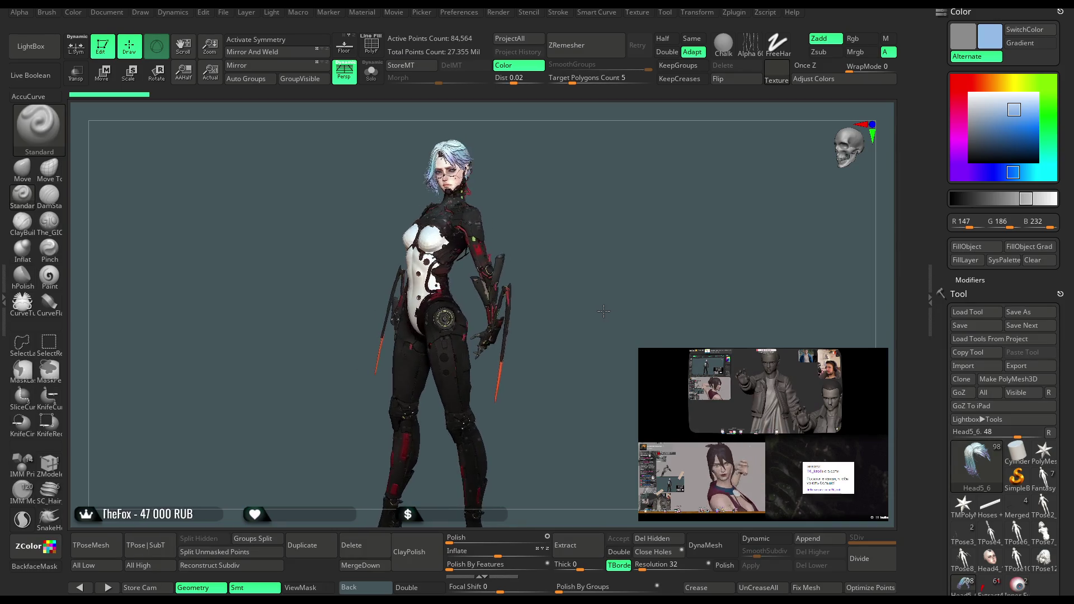
pyautogui.moveTo(1072, 380)
pyautogui.mouseDown()
pyautogui.moveTo(1071, 147)
pyautogui.moveTo(1058, 289)
pyautogui.mouseUp()
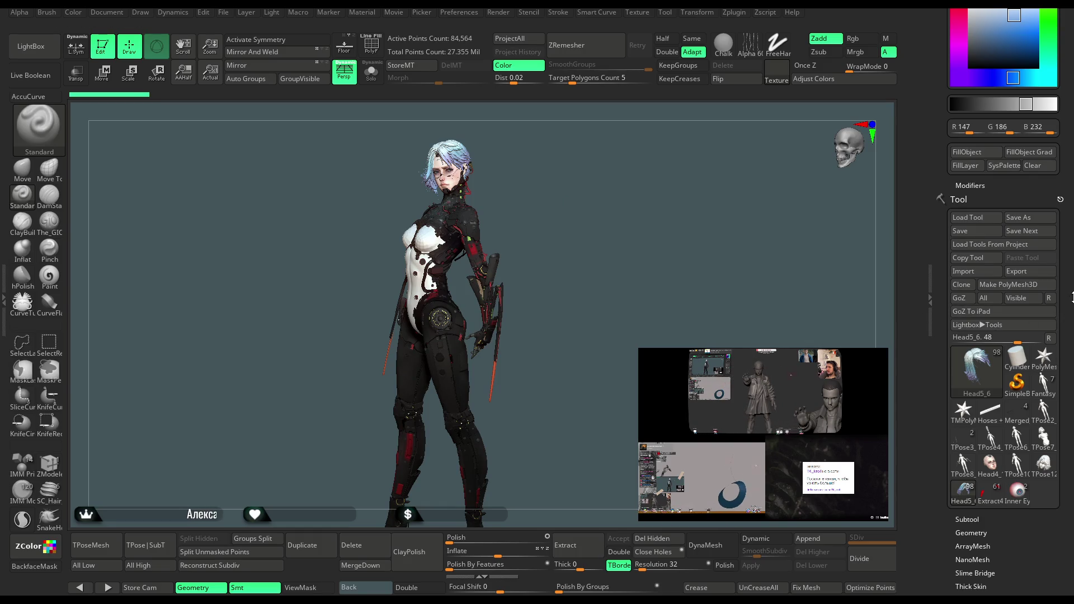
pyautogui.scroll(-5, 1007, 336)
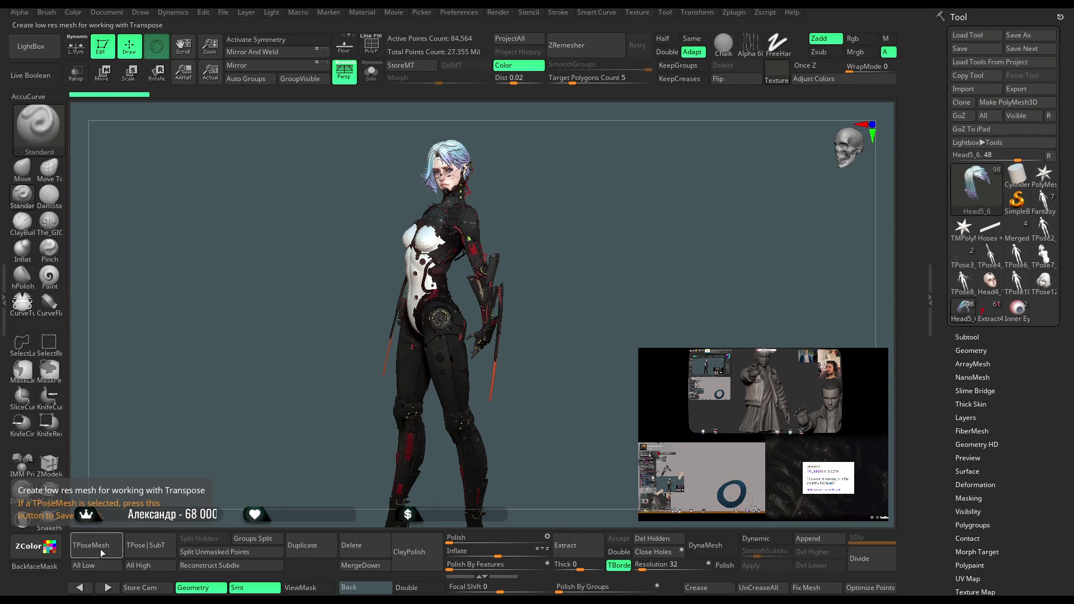
pyautogui.press(',')
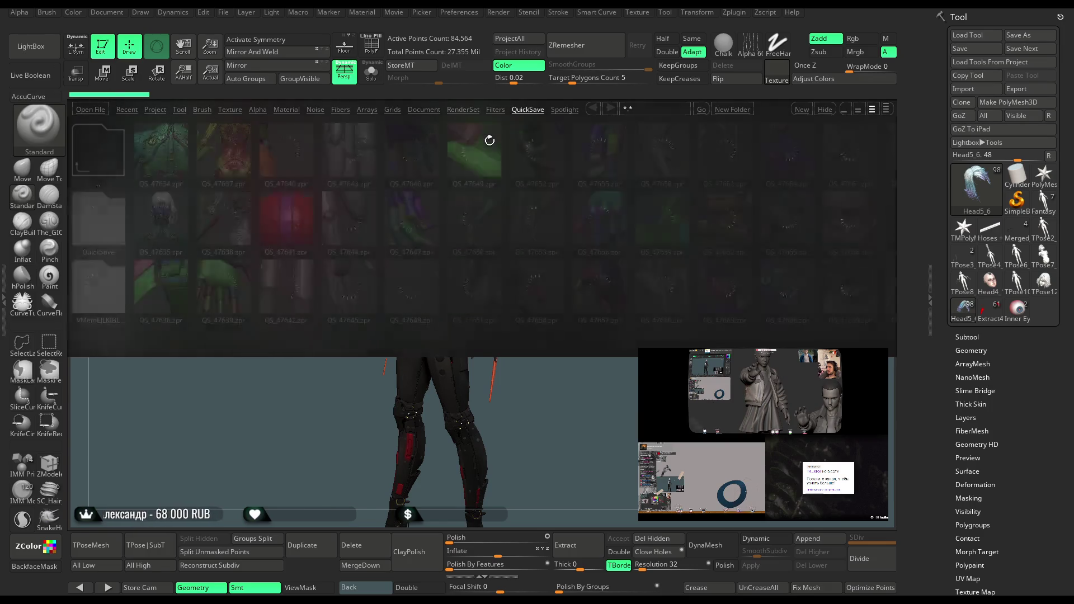
# Scroll the QuickSave list to QS_47737, load it, and view the front torso.
pyautogui.moveTo(614, 234); pyautogui.dragTo(491, 233)
pyautogui.moveTo(582, 235); pyautogui.dragTo(481, 233)
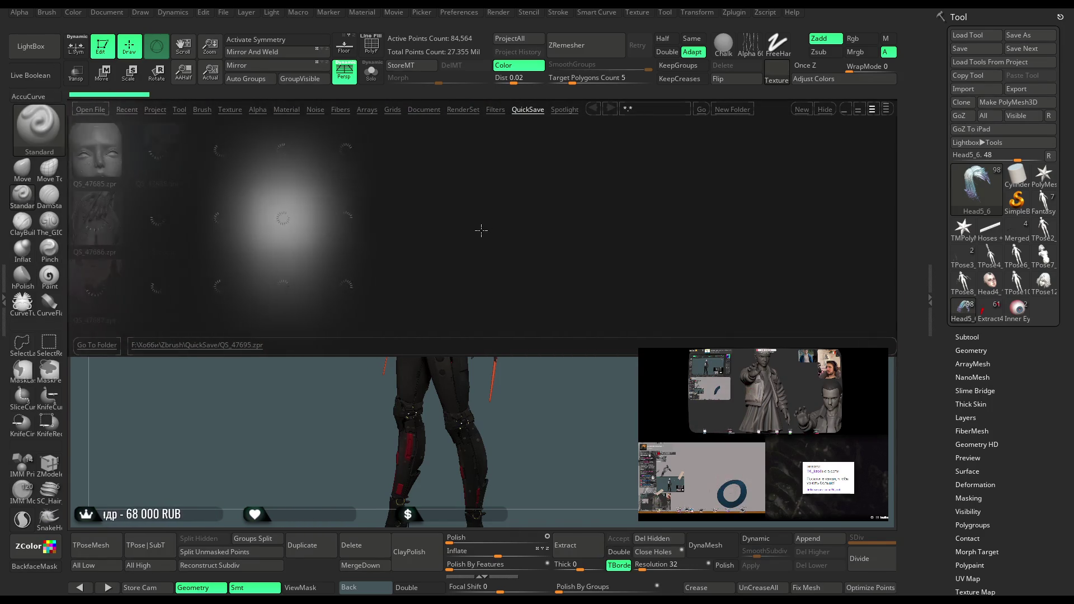
pyautogui.moveTo(599, 232); pyautogui.dragTo(506, 228)
pyautogui.moveTo(587, 228)
pyautogui.mouseDown()
pyautogui.moveTo(569, 237)
pyautogui.moveTo(336, 230)
pyautogui.mouseUp()
pyautogui.doubleClick(336, 229)
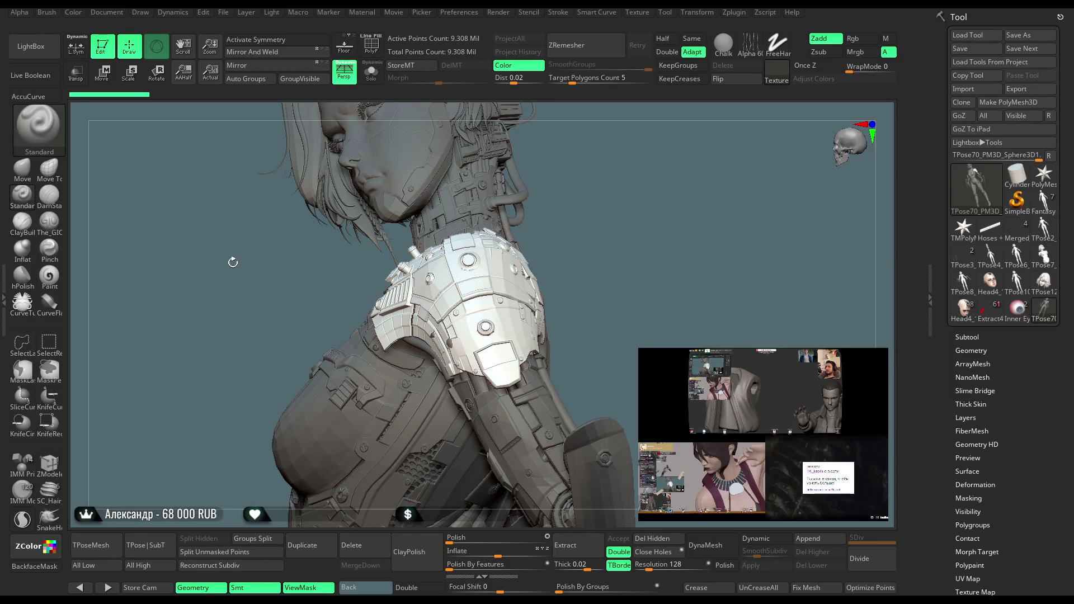
pyautogui.moveTo(634, 276)
pyautogui.mouseDown()
pyautogui.moveTo(612, 271)
pyautogui.moveTo(650, 230)
pyautogui.mouseUp()
# Put the Move Transpose gizmo on the shoulder armour plate and inspect it from all around.
pyautogui.moveTo(632, 179)
pyautogui.mouseDown()
pyautogui.moveTo(532, 231)
pyautogui.moveTo(622, 193)
pyautogui.moveTo(674, 200)
pyautogui.moveTo(570, 187)
pyautogui.mouseUp()
pyautogui.click(111, 83)
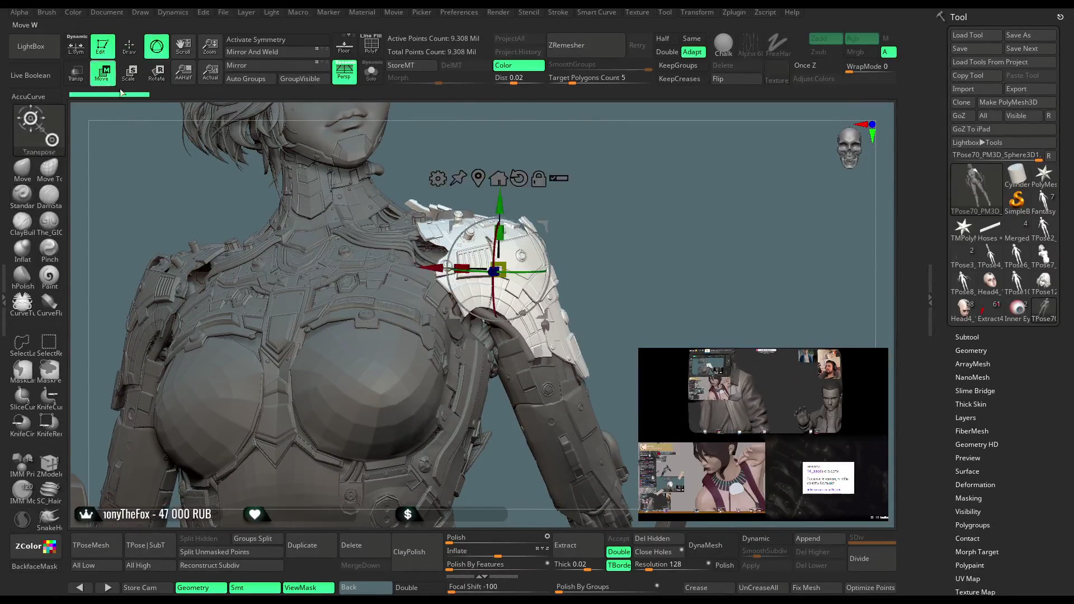
pyautogui.moveTo(565, 227)
pyautogui.mouseDown()
pyautogui.moveTo(579, 228)
pyautogui.moveTo(536, 244)
pyautogui.mouseUp()
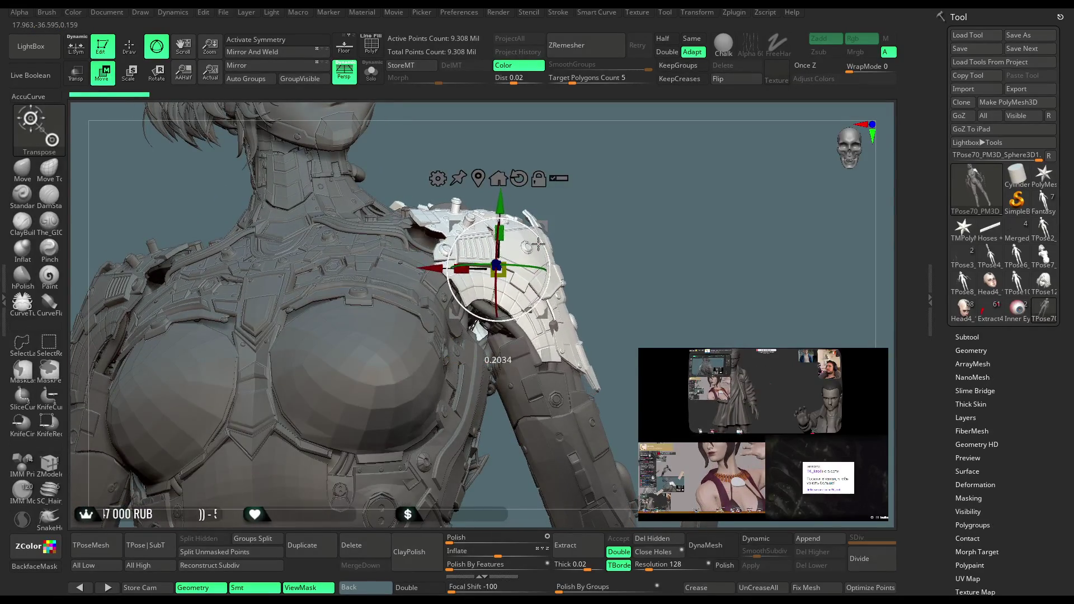
pyautogui.moveTo(538, 244)
pyautogui.mouseDown(button='right')
pyautogui.moveTo(567, 220)
pyautogui.moveTo(519, 229)
pyautogui.mouseUp(button='right')
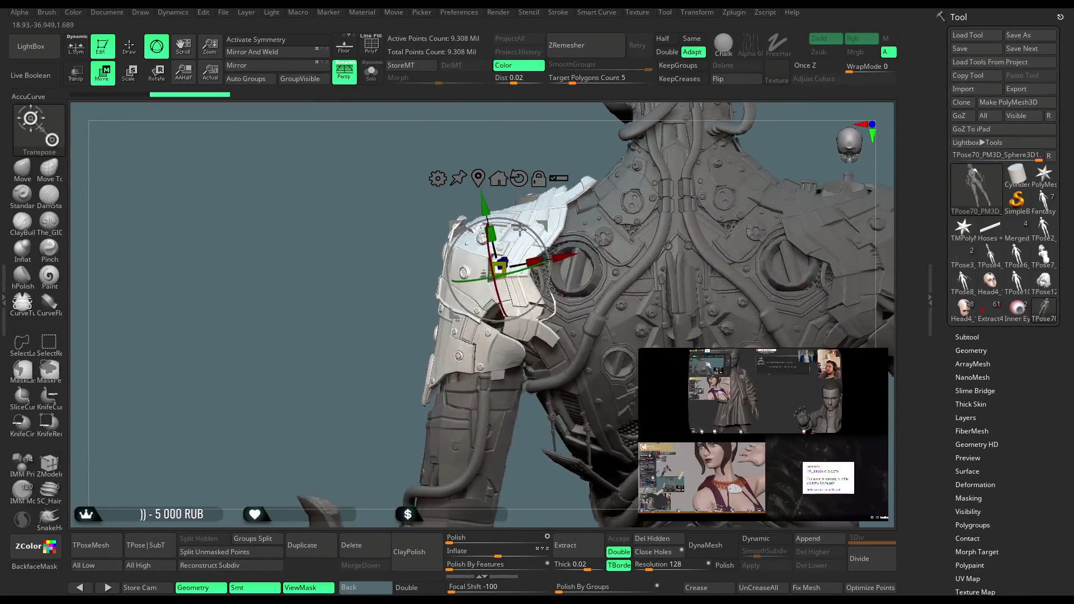
pyautogui.moveTo(359, 376)
pyautogui.mouseDown(button='right')
pyautogui.moveTo(401, 444)
pyautogui.moveTo(609, 221)
pyautogui.moveTo(531, 288)
pyautogui.mouseUp(button='right')
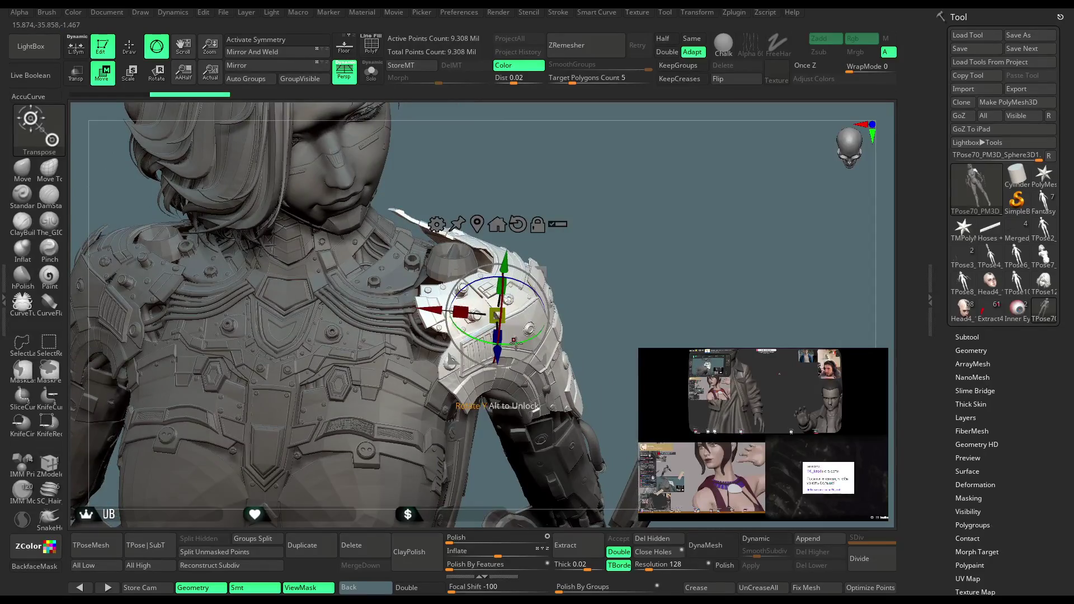
pyautogui.moveTo(517, 342)
pyautogui.mouseDown(button='right')
pyautogui.moveTo(581, 193)
pyautogui.moveTo(421, 304)
pyautogui.moveTo(624, 195)
pyautogui.moveTo(553, 288)
pyautogui.mouseUp(button='right')
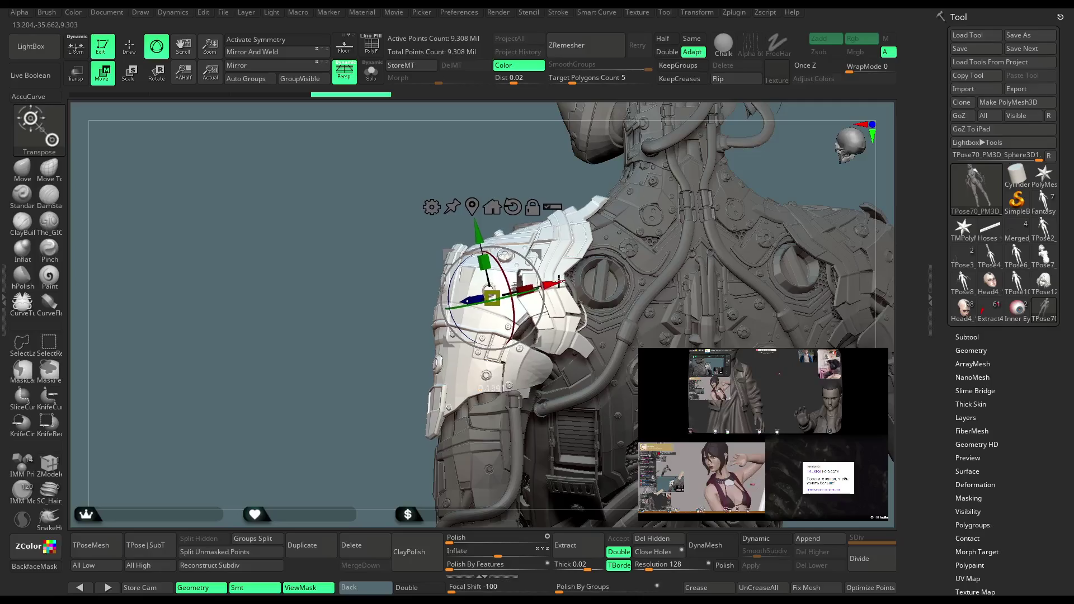
pyautogui.moveTo(553, 281)
pyautogui.mouseDown(button='right')
pyautogui.moveTo(422, 376)
pyautogui.moveTo(630, 223)
pyautogui.moveTo(608, 206)
pyautogui.moveTo(624, 200)
pyautogui.moveTo(607, 207)
pyautogui.moveTo(624, 211)
pyautogui.moveTo(600, 229)
pyautogui.moveTo(549, 231)
pyautogui.moveTo(611, 197)
pyautogui.mouseUp(button='right')
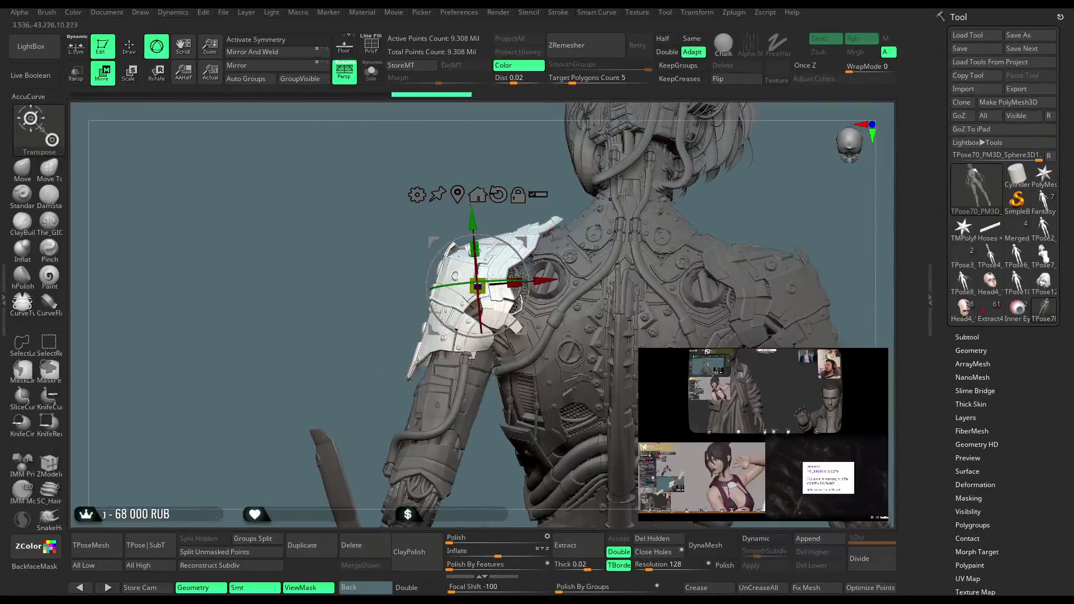
pyautogui.moveTo(741, 197); pyautogui.dragTo(597, 242, button='right')
pyautogui.moveTo(517, 217); pyautogui.dragTo(532, 176, button='right')
pyautogui.moveTo(500, 245)
pyautogui.mouseDown(button='right')
pyautogui.moveTo(481, 214)
pyautogui.moveTo(419, 354)
pyautogui.moveTo(615, 194)
pyautogui.moveTo(469, 290)
pyautogui.mouseUp(button='right')
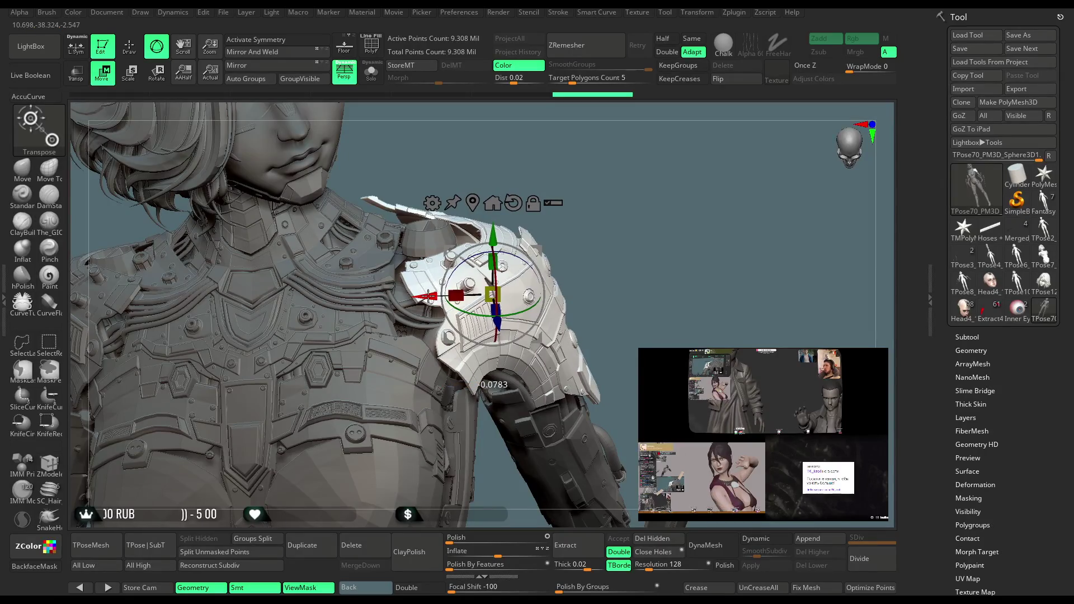
pyautogui.moveTo(428, 296)
pyautogui.mouseDown(button='right')
pyautogui.moveTo(593, 156)
pyautogui.moveTo(521, 273)
pyautogui.moveTo(635, 292)
pyautogui.moveTo(622, 222)
pyautogui.mouseUp(button='right')
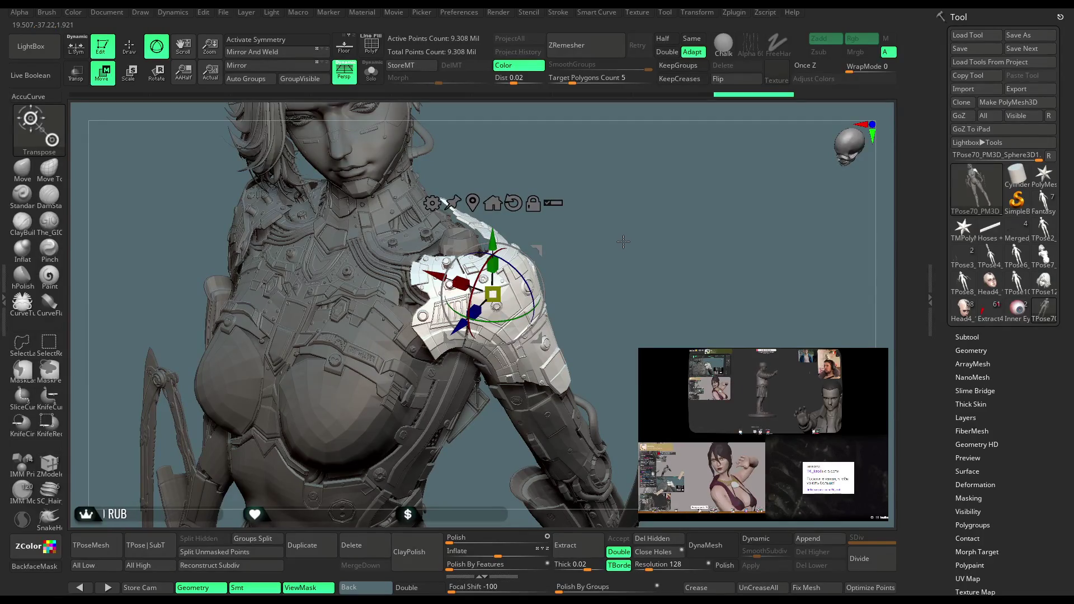
pyautogui.moveTo(620, 234)
pyautogui.mouseDown(button='right')
pyautogui.moveTo(599, 183)
pyautogui.moveTo(485, 241)
pyautogui.moveTo(434, 333)
pyautogui.moveTo(634, 238)
pyautogui.moveTo(647, 275)
pyautogui.moveTo(636, 246)
pyautogui.moveTo(622, 246)
pyautogui.moveTo(645, 251)
pyautogui.mouseUp(button='right')
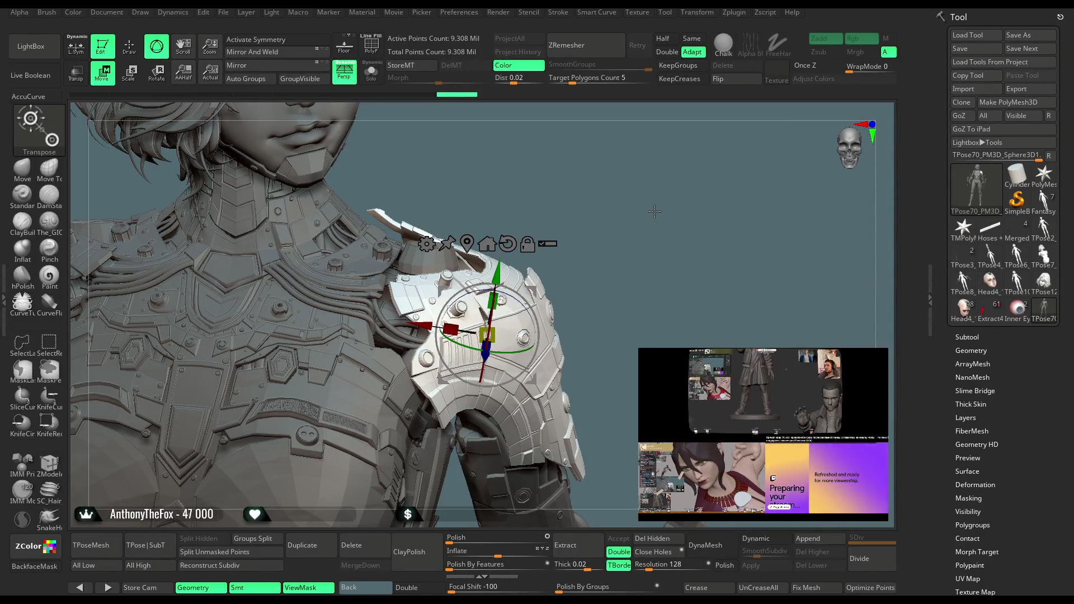
pyautogui.moveTo(660, 213)
pyautogui.mouseDown()
pyautogui.moveTo(653, 240)
pyautogui.moveTo(642, 239)
pyautogui.moveTo(660, 235)
pyautogui.mouseUp()
pyautogui.moveTo(649, 297)
pyautogui.mouseDown()
pyautogui.moveTo(673, 319)
pyautogui.moveTo(683, 240)
pyautogui.moveTo(660, 214)
pyautogui.moveTo(678, 201)
pyautogui.moveTo(676, 221)
pyautogui.moveTo(675, 180)
pyautogui.moveTo(646, 206)
pyautogui.moveTo(643, 246)
pyautogui.moveTo(673, 214)
pyautogui.moveTo(676, 290)
pyautogui.moveTo(631, 252)
pyautogui.moveTo(630, 192)
pyautogui.moveTo(751, 207)
pyautogui.moveTo(694, 229)
pyautogui.mouseUp()
pyautogui.click(466, 338)
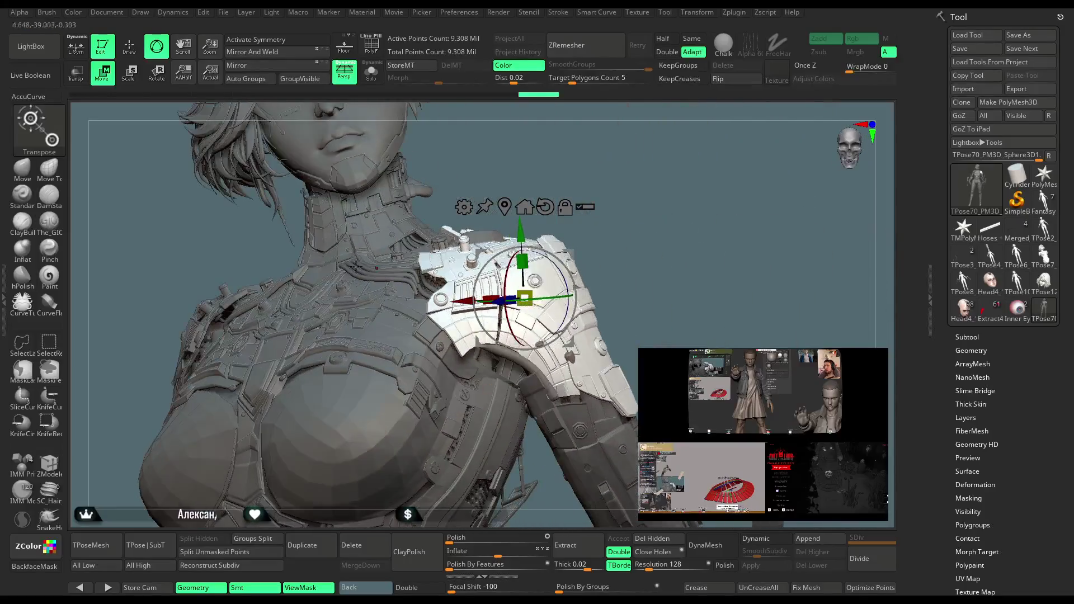
pyautogui.click(22, 168)
pyautogui.moveTo(613, 226)
pyautogui.mouseDown()
pyautogui.moveTo(657, 200)
pyautogui.moveTo(613, 180)
pyautogui.moveTo(564, 226)
pyautogui.moveTo(649, 213)
pyautogui.moveTo(511, 249)
pyautogui.moveTo(545, 218)
pyautogui.moveTo(594, 236)
pyautogui.moveTo(589, 228)
pyautogui.moveTo(611, 228)
pyautogui.moveTo(616, 263)
pyautogui.moveTo(653, 229)
pyautogui.moveTo(548, 234)
pyautogui.mouseUp()
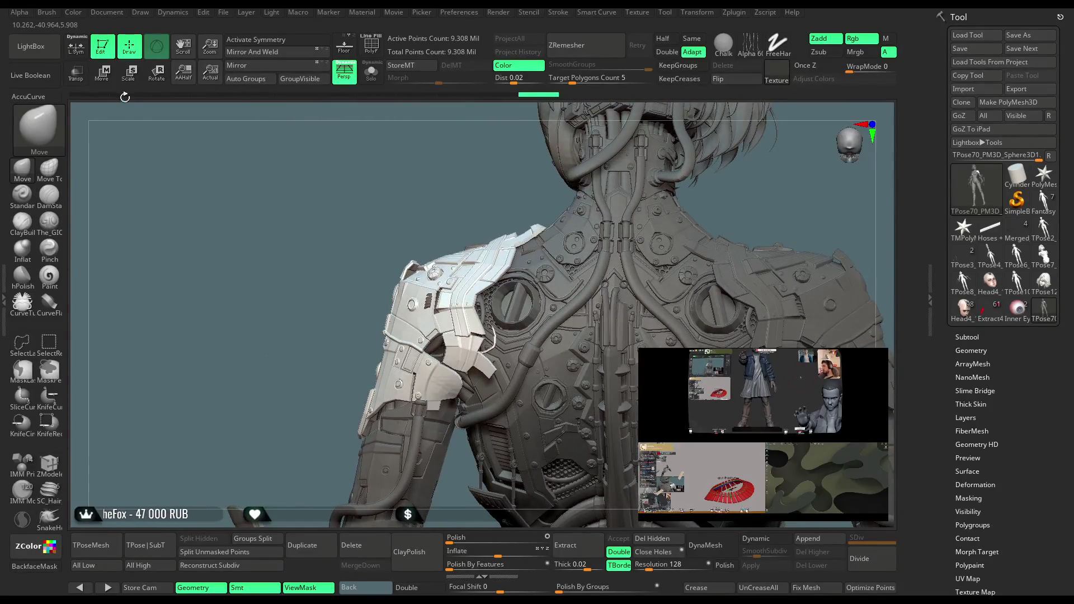
pyautogui.press('w')
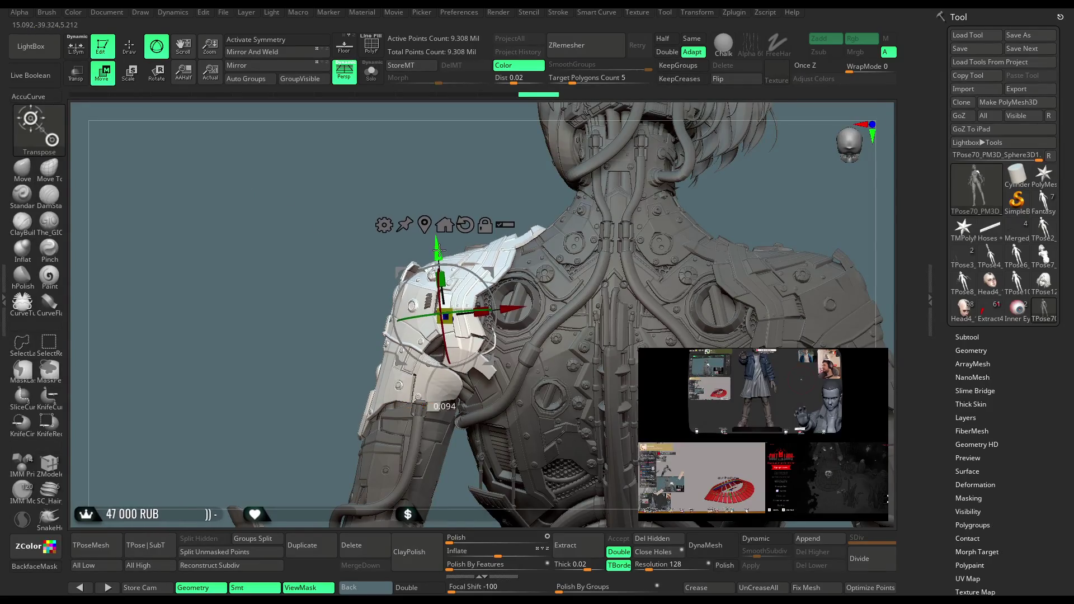
pyautogui.moveTo(504, 235)
pyautogui.mouseDown()
pyautogui.moveTo(395, 238)
pyautogui.moveTo(469, 223)
pyautogui.mouseUp()
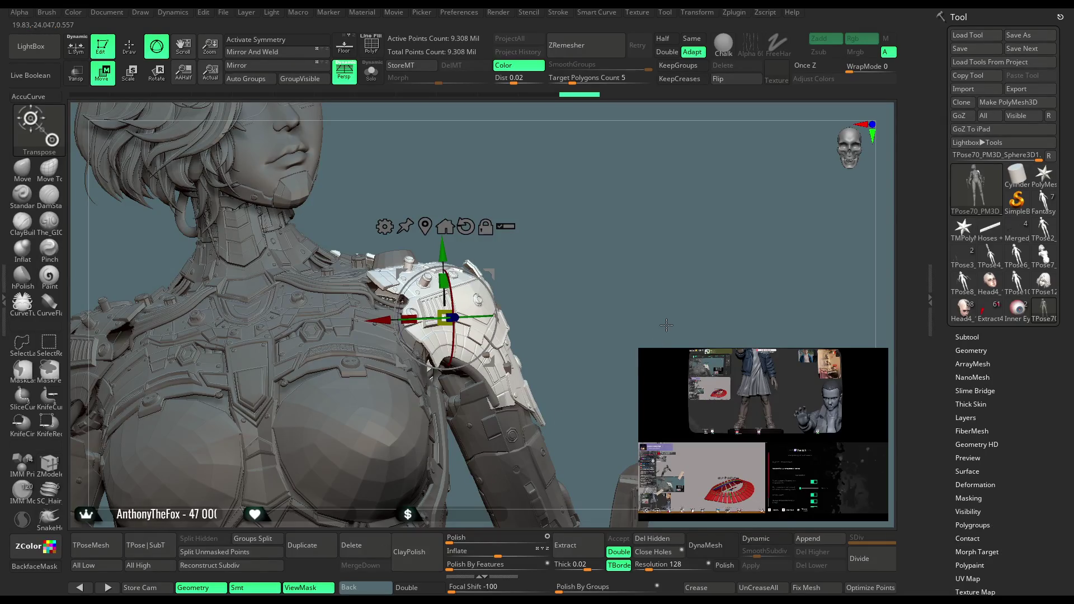
# Check the shoulder armour from the side and back, then resume sculpting with the Move brush.
pyautogui.moveTo(603, 213)
pyautogui.mouseDown()
pyautogui.moveTo(638, 207)
pyautogui.moveTo(580, 207)
pyautogui.moveTo(632, 216)
pyautogui.moveTo(625, 202)
pyautogui.moveTo(616, 222)
pyautogui.moveTo(461, 324)
pyautogui.moveTo(428, 294)
pyautogui.mouseUp()
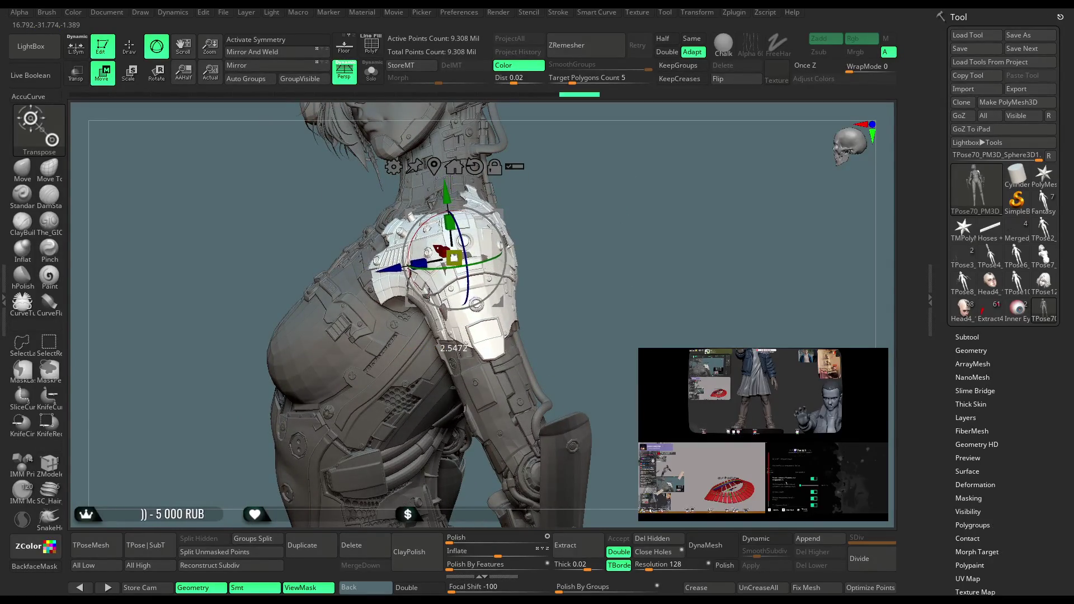
pyautogui.moveTo(537, 235)
pyautogui.mouseDown()
pyautogui.moveTo(670, 163)
pyautogui.moveTo(612, 170)
pyautogui.moveTo(624, 189)
pyautogui.moveTo(545, 195)
pyautogui.moveTo(586, 228)
pyautogui.mouseUp()
pyautogui.press('q')
pyautogui.scroll(5, 450, 307)
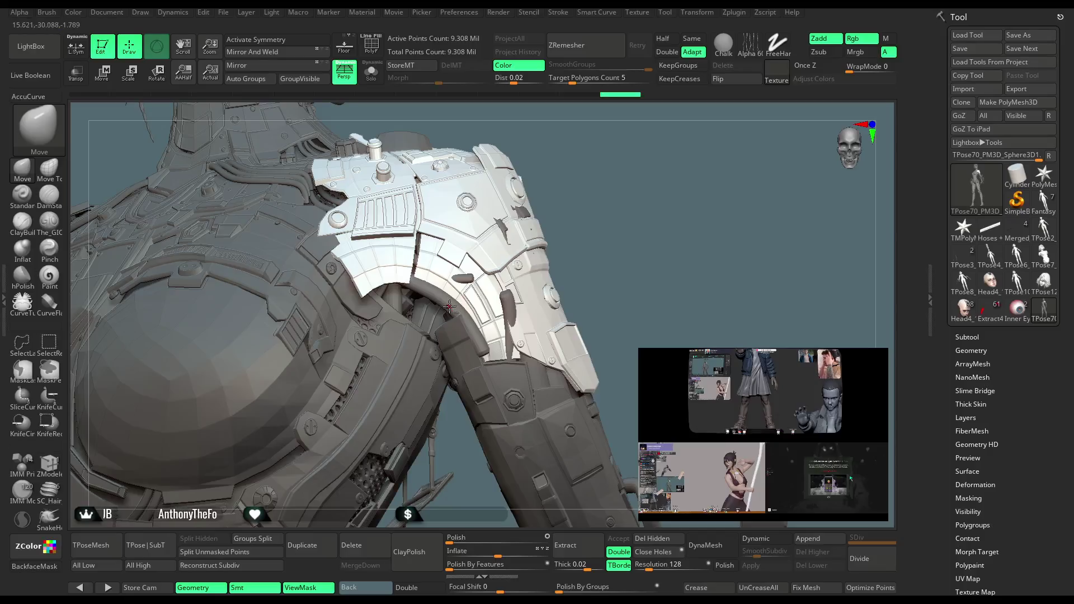
# Zoom and orbit around the full figure, ending on a front view.
pyautogui.scroll(-5, 599, 229)
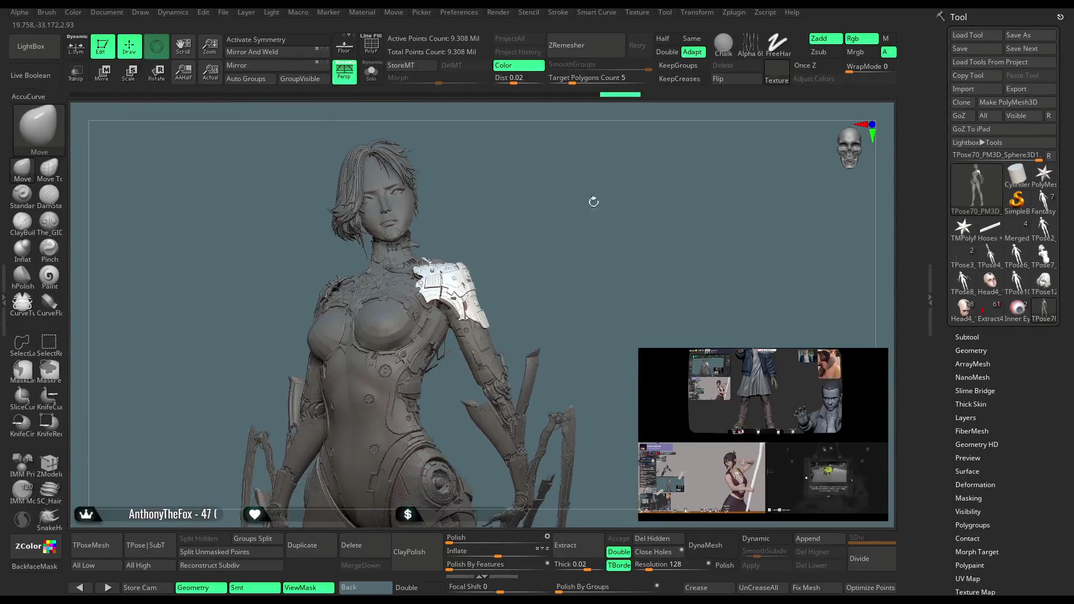
pyautogui.scroll(-5, 599, 228)
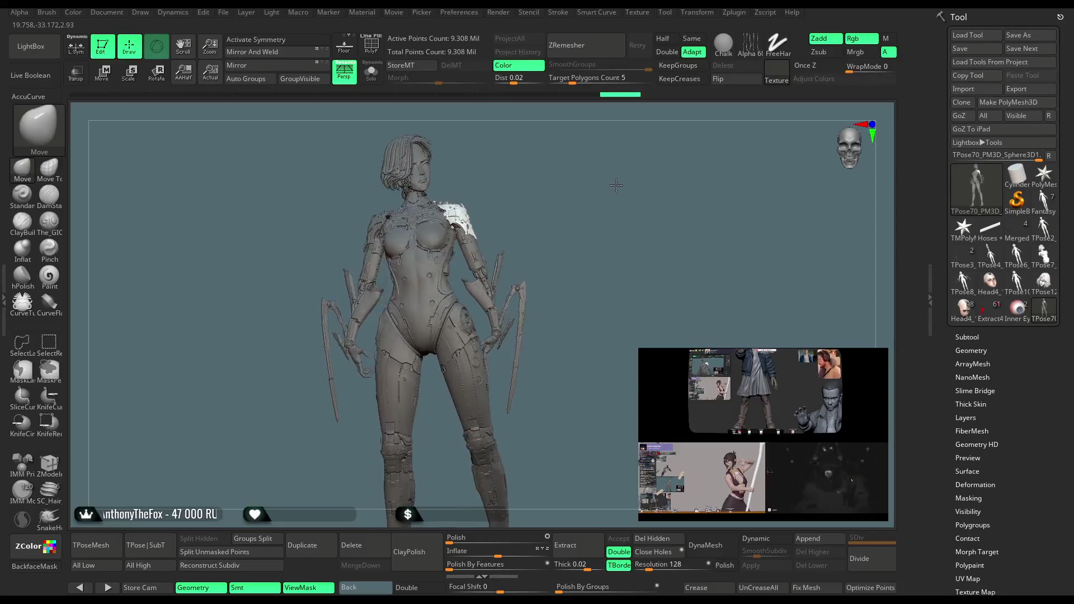
pyautogui.moveTo(595, 208)
pyautogui.mouseDown()
pyautogui.moveTo(582, 208)
pyautogui.moveTo(595, 220)
pyautogui.moveTo(578, 218)
pyautogui.mouseUp()
pyautogui.scroll(-5, 574, 219)
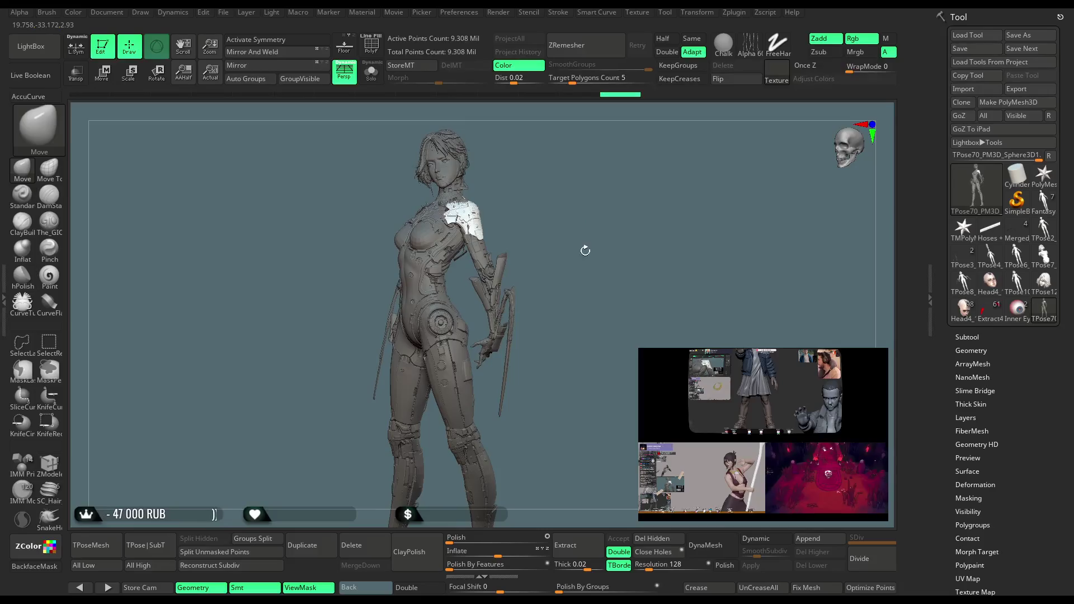
pyautogui.scroll(5, 618, 323)
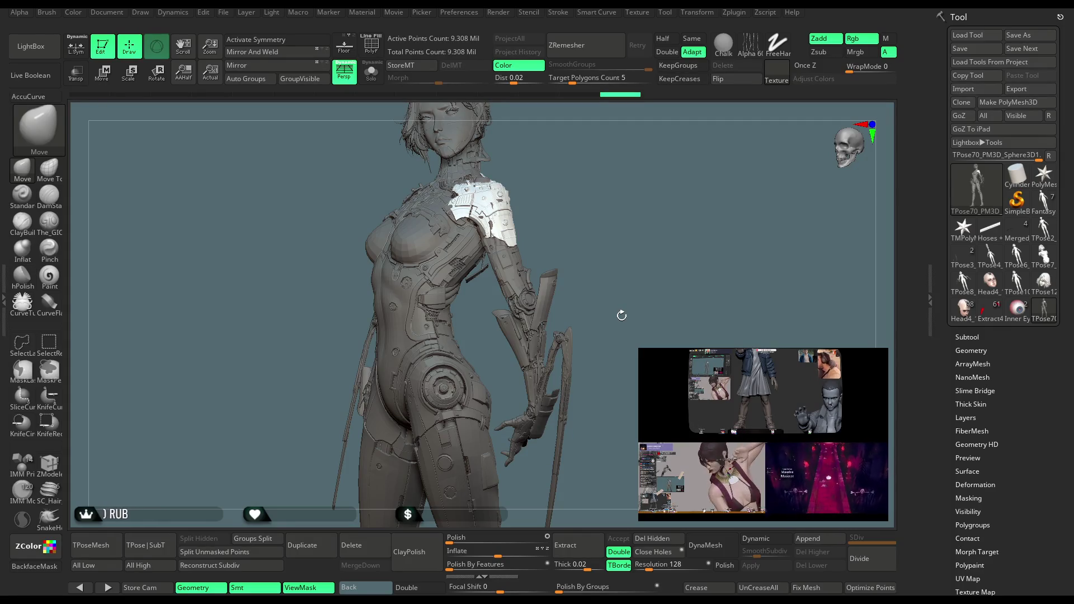
pyautogui.moveTo(612, 236)
pyautogui.mouseDown()
pyautogui.moveTo(622, 233)
pyautogui.moveTo(613, 232)
pyautogui.mouseUp()
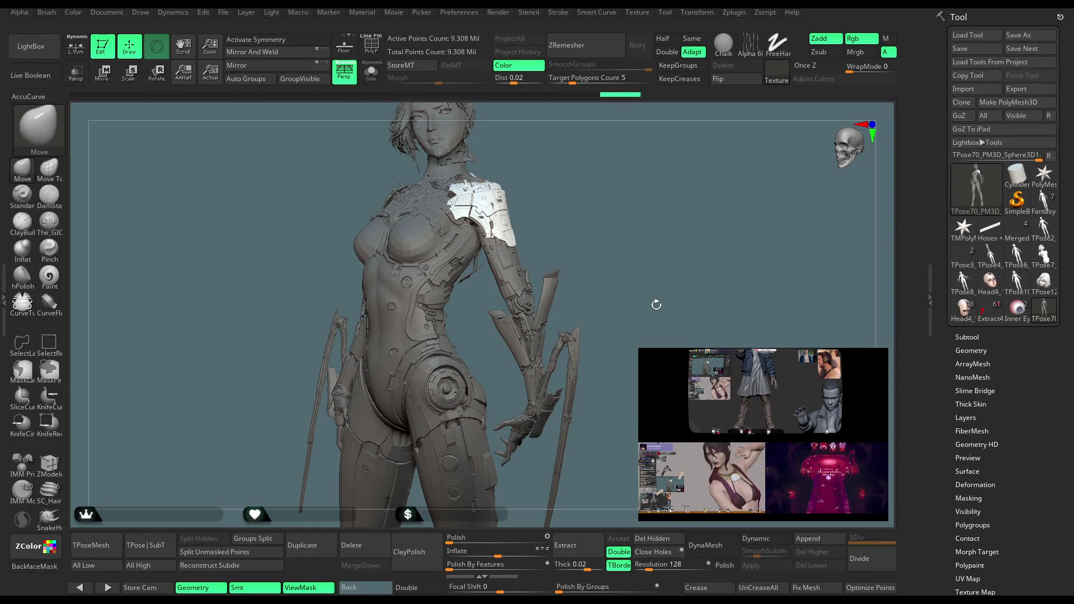
pyautogui.moveTo(583, 193)
pyautogui.mouseDown()
pyautogui.moveTo(594, 206)
pyautogui.moveTo(599, 187)
pyautogui.moveTo(576, 288)
pyautogui.moveTo(592, 233)
pyautogui.moveTo(573, 235)
pyautogui.moveTo(571, 222)
pyautogui.moveTo(554, 232)
pyautogui.moveTo(589, 233)
pyautogui.mouseUp()
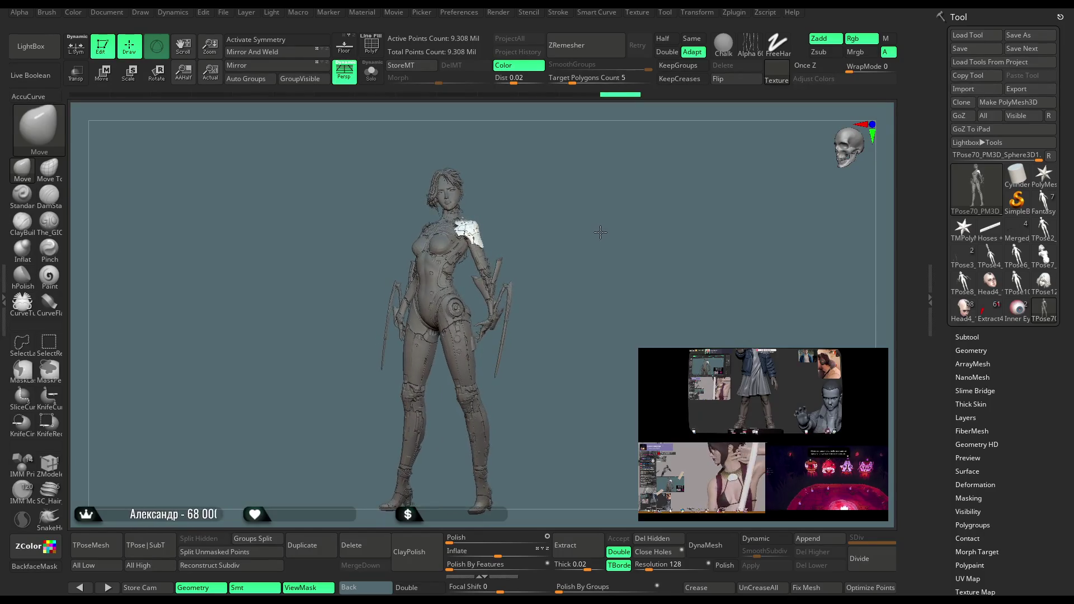
pyautogui.scroll(3, 572, 296)
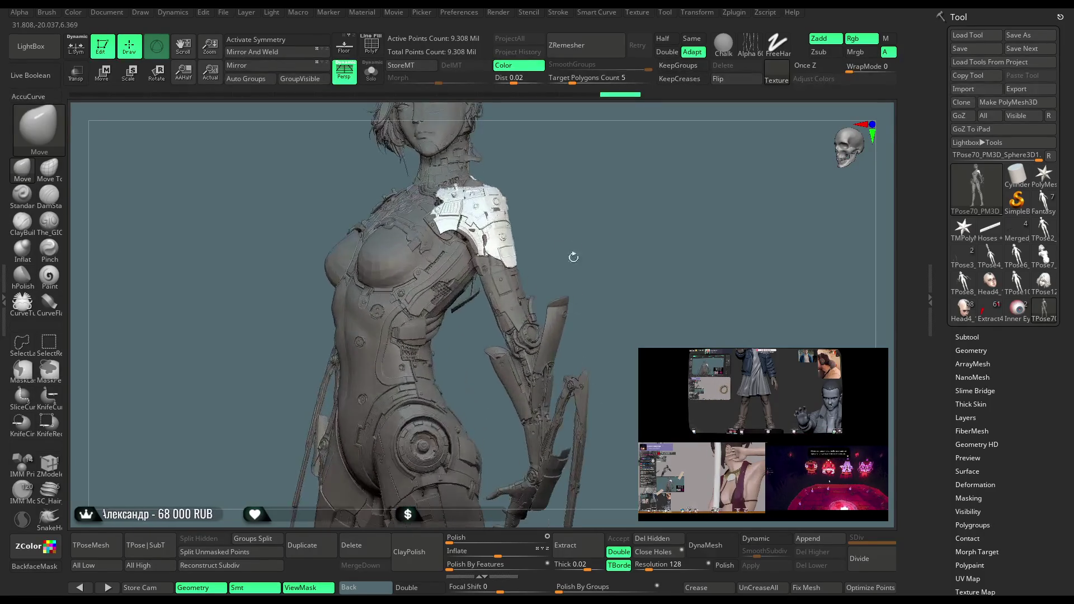
pyautogui.moveTo(580, 224); pyautogui.dragTo(751, 214)
# Open the Color palette and turn on PolyFrame to show polygroup colours with wireframe.
pyautogui.press('c')
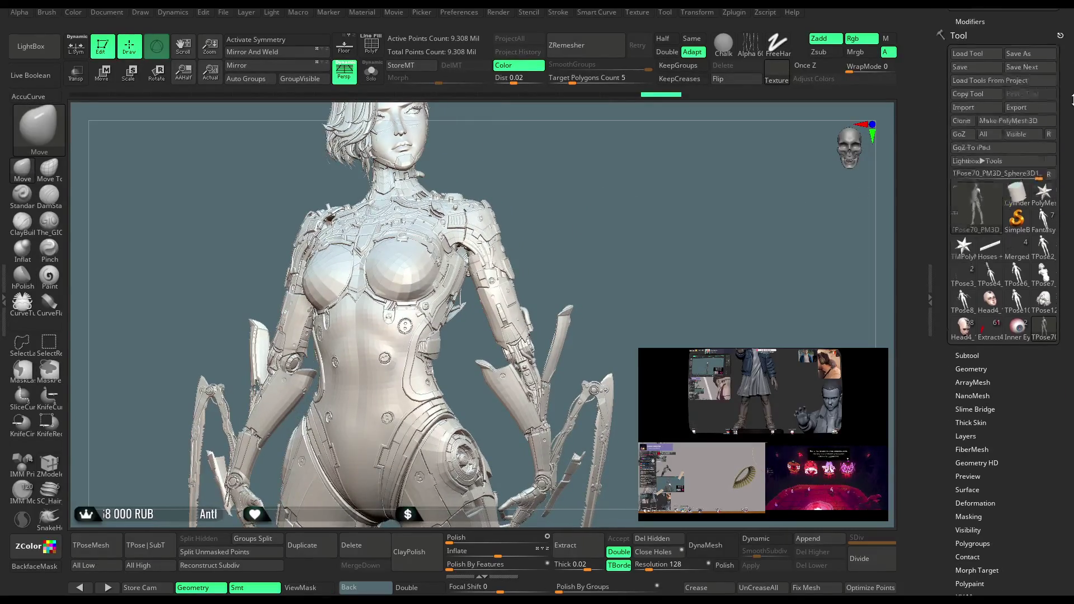
pyautogui.scroll(-3, 671, 262)
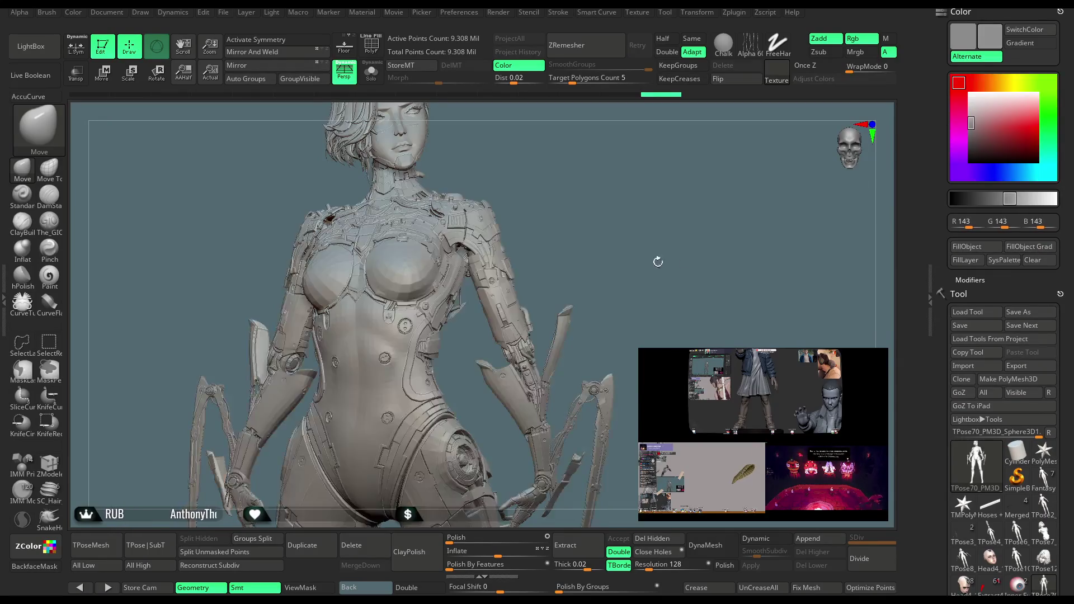
pyautogui.moveTo(592, 187); pyautogui.dragTo(600, 201)
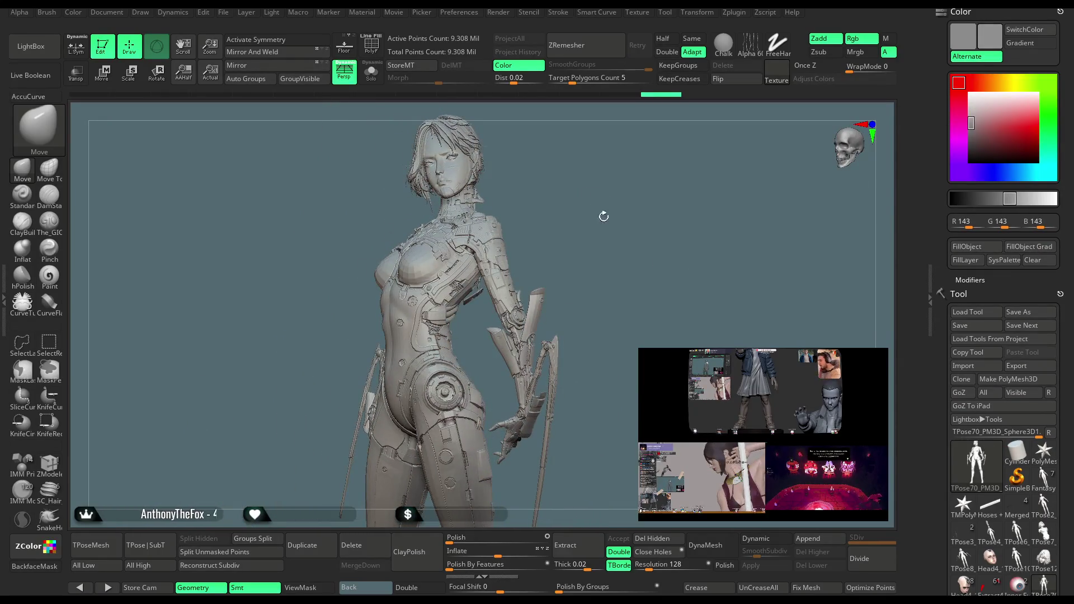
pyautogui.scroll(5, 619, 238)
pyautogui.moveTo(632, 195)
pyautogui.mouseDown()
pyautogui.moveTo(616, 211)
pyautogui.moveTo(602, 200)
pyautogui.moveTo(578, 220)
pyautogui.moveTo(600, 166)
pyautogui.moveTo(504, 246)
pyautogui.mouseUp()
pyautogui.hotkey('shift', 'f')
pyautogui.hotkey('ctrl', 'shift')
# Isolate the blue armour polygroup, then unhide all geometry and turn PolyFrame off.
pyautogui.keyDown('ctrl'); pyautogui.keyDown('shift'); pyautogui.click(449, 284); pyautogui.keyUp('shift'); pyautogui.keyUp('ctrl')
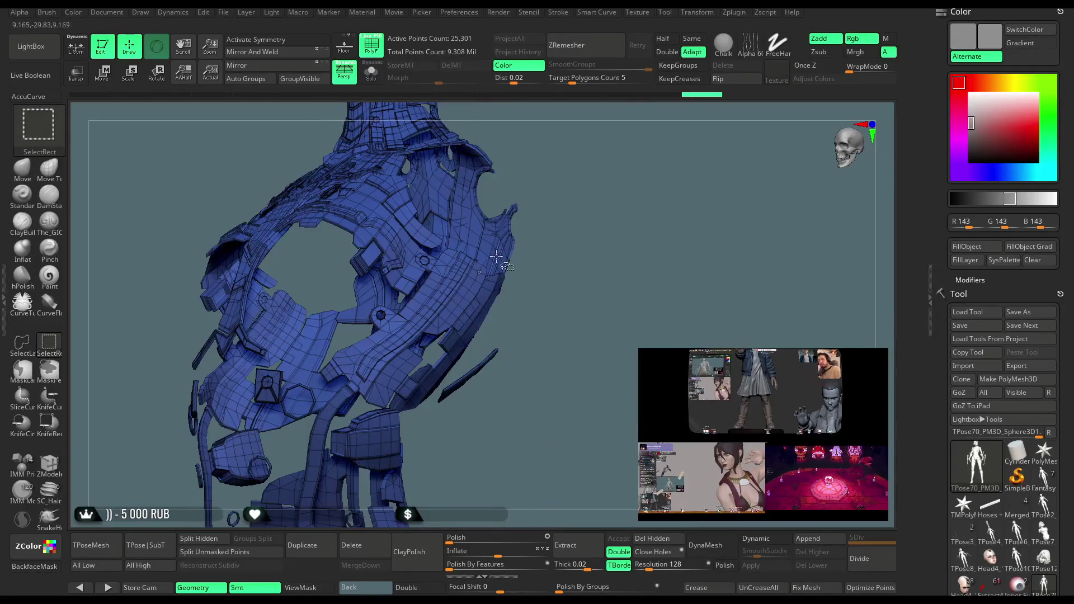
pyautogui.keyDown('ctrl'); pyautogui.keyDown('shift'); pyautogui.click(621, 190); pyautogui.keyUp('shift'); pyautogui.keyUp('ctrl')
pyautogui.moveTo(621, 190)
pyautogui.mouseDown()
pyautogui.moveTo(626, 163)
pyautogui.moveTo(617, 182)
pyautogui.moveTo(642, 176)
pyautogui.moveTo(628, 228)
pyautogui.moveTo(628, 218)
pyautogui.moveTo(592, 261)
pyautogui.moveTo(536, 239)
pyautogui.moveTo(588, 240)
pyautogui.moveTo(604, 319)
pyautogui.moveTo(573, 300)
pyautogui.moveTo(569, 220)
pyautogui.moveTo(575, 280)
pyautogui.mouseUp()
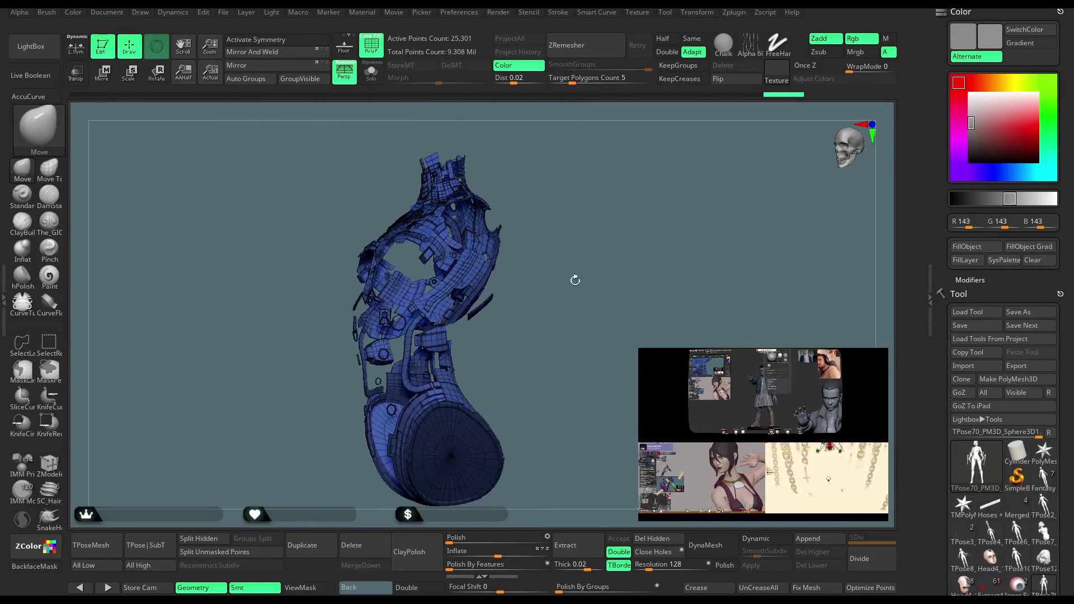
pyautogui.keyDown('ctrl'); pyautogui.keyDown('shift'); pyautogui.click(582, 213); pyautogui.keyUp('shift'); pyautogui.keyUp('ctrl')
pyautogui.hotkey('shift', 'f')
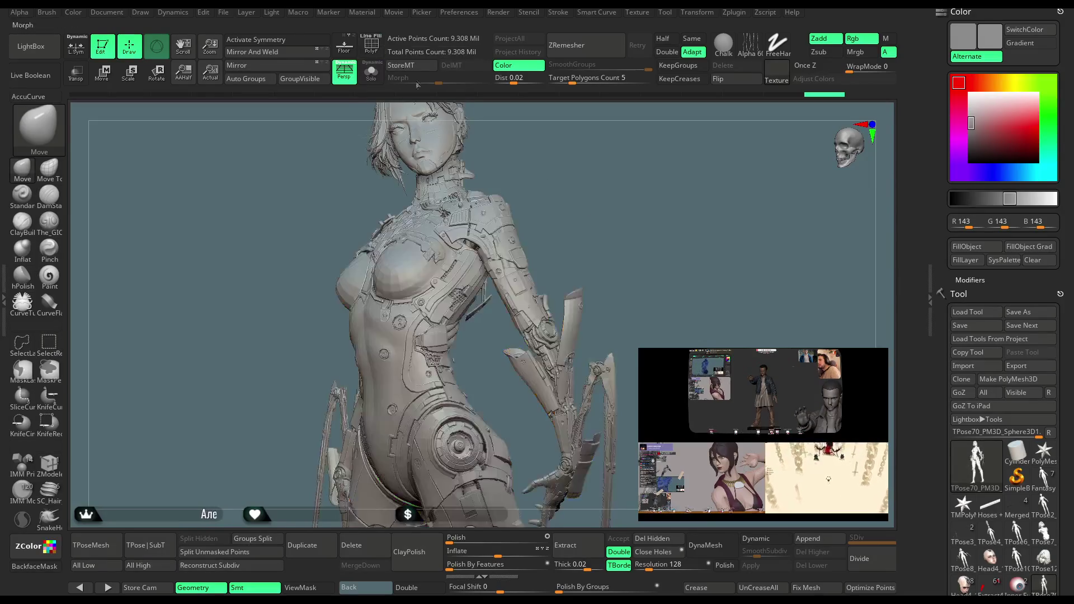
# Turn on PolyF with Line disabled so the torso shows flat polygroup colours.
pyautogui.moveTo(576, 173)
pyautogui.mouseDown()
pyautogui.moveTo(571, 188)
pyautogui.moveTo(540, 199)
pyautogui.moveTo(595, 181)
pyautogui.moveTo(613, 194)
pyautogui.mouseUp()
pyautogui.scroll(5, 593, 191)
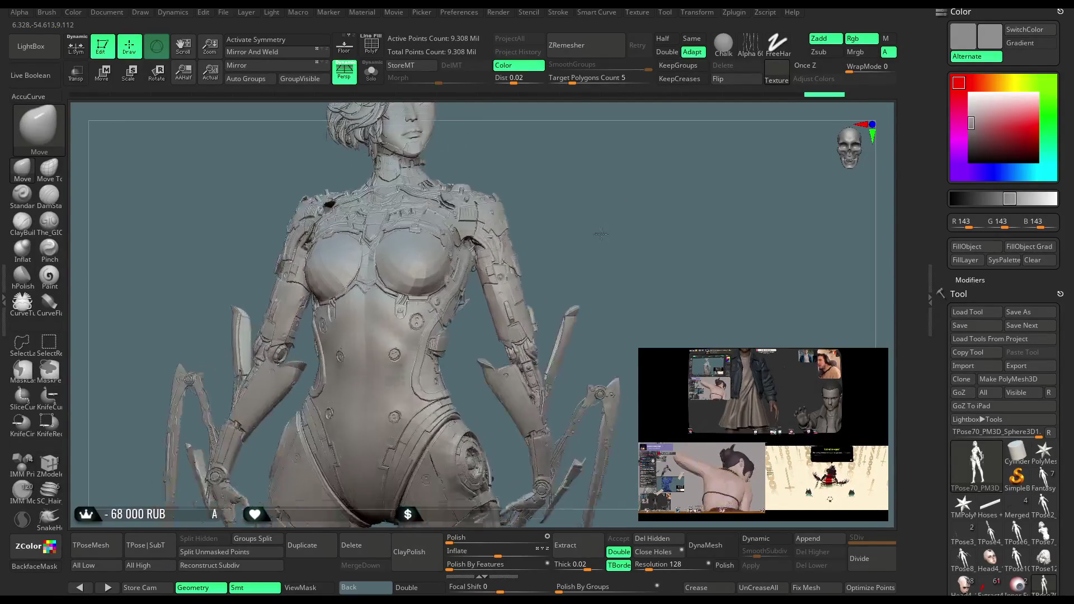
pyautogui.scroll(-5, 585, 192)
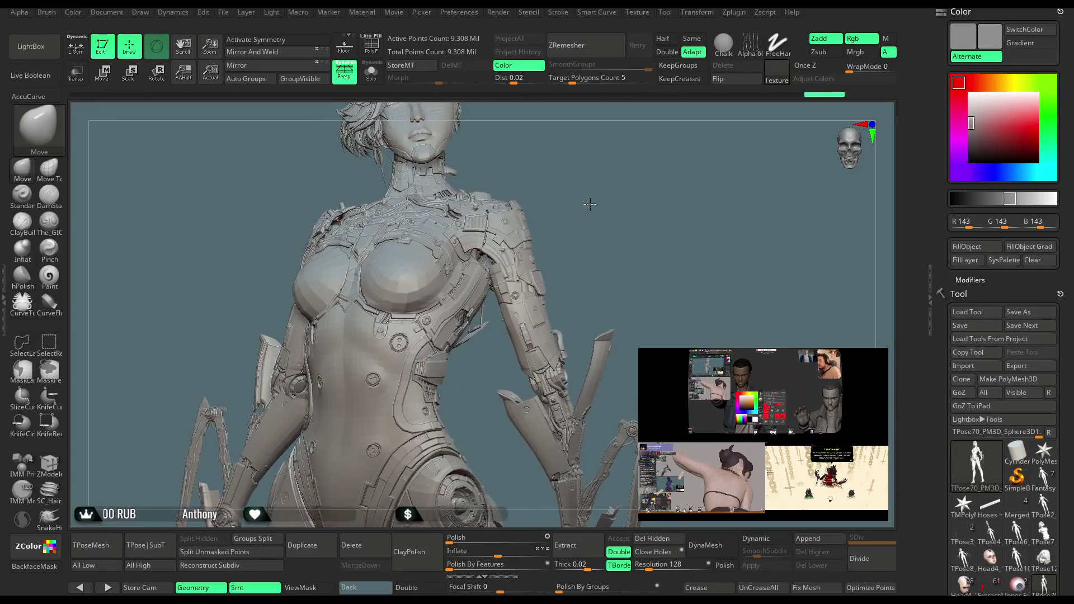
pyautogui.moveTo(583, 189)
pyautogui.mouseDown()
pyautogui.moveTo(551, 223)
pyautogui.moveTo(579, 223)
pyautogui.moveTo(595, 197)
pyautogui.moveTo(594, 225)
pyautogui.mouseUp()
pyautogui.scroll(6, 575, 207)
pyautogui.scroll(-5, 595, 226)
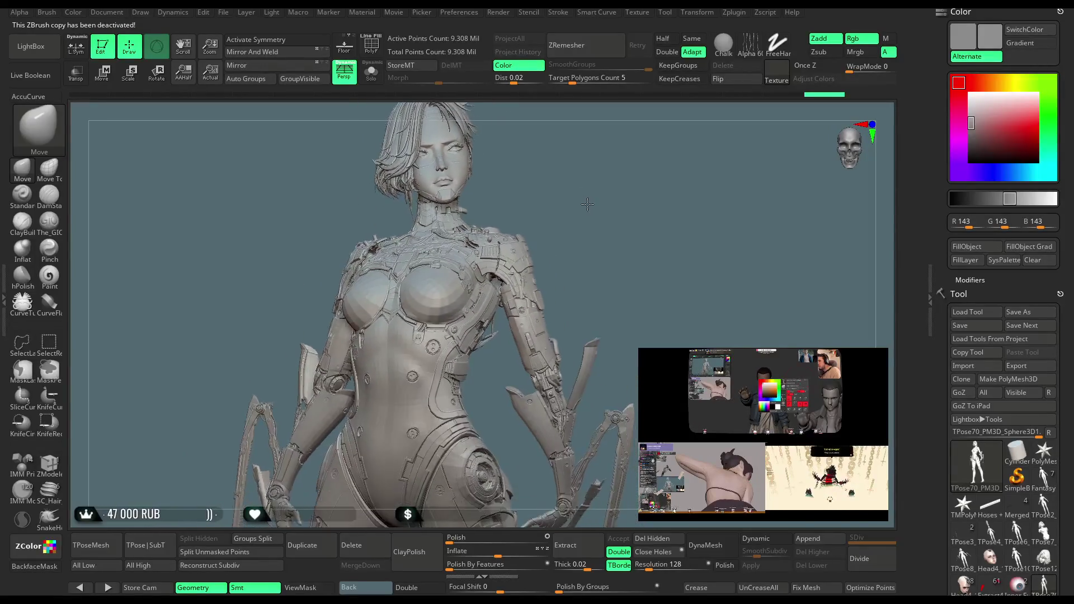
pyautogui.moveTo(580, 188)
pyautogui.mouseDown()
pyautogui.moveTo(582, 215)
pyautogui.moveTo(607, 205)
pyautogui.moveTo(593, 193)
pyautogui.moveTo(607, 180)
pyautogui.moveTo(609, 207)
pyautogui.mouseUp()
pyautogui.click(369, 45)
pyautogui.click(369, 37)
pyautogui.moveTo(644, 168)
pyautogui.mouseDown()
pyautogui.moveTo(687, 122)
pyautogui.moveTo(412, 301)
pyautogui.mouseUp()
# With SelectRect, isolate and then hide the yellow polygroup pieces.
pyautogui.hotkey('ctrl', 'shift')
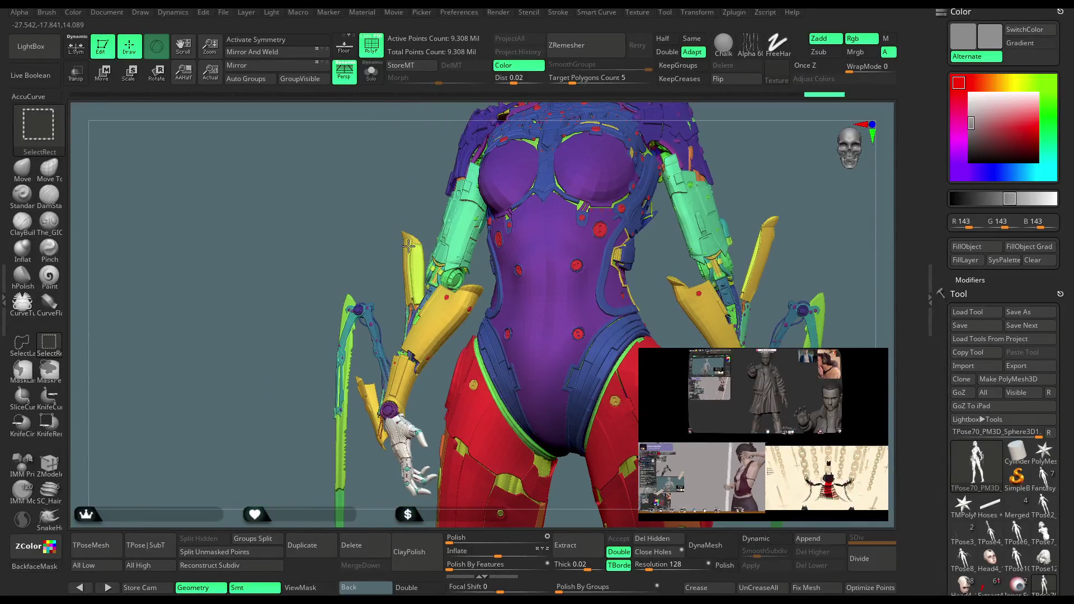
pyautogui.keyDown('ctrl'); pyautogui.keyDown('shift'); pyautogui.click(408, 246); pyautogui.keyUp('shift'); pyautogui.keyUp('ctrl')
pyautogui.keyDown('ctrl'); pyautogui.keyDown('shift'); pyautogui.click(389, 265); pyautogui.keyUp('shift'); pyautogui.keyUp('ctrl')
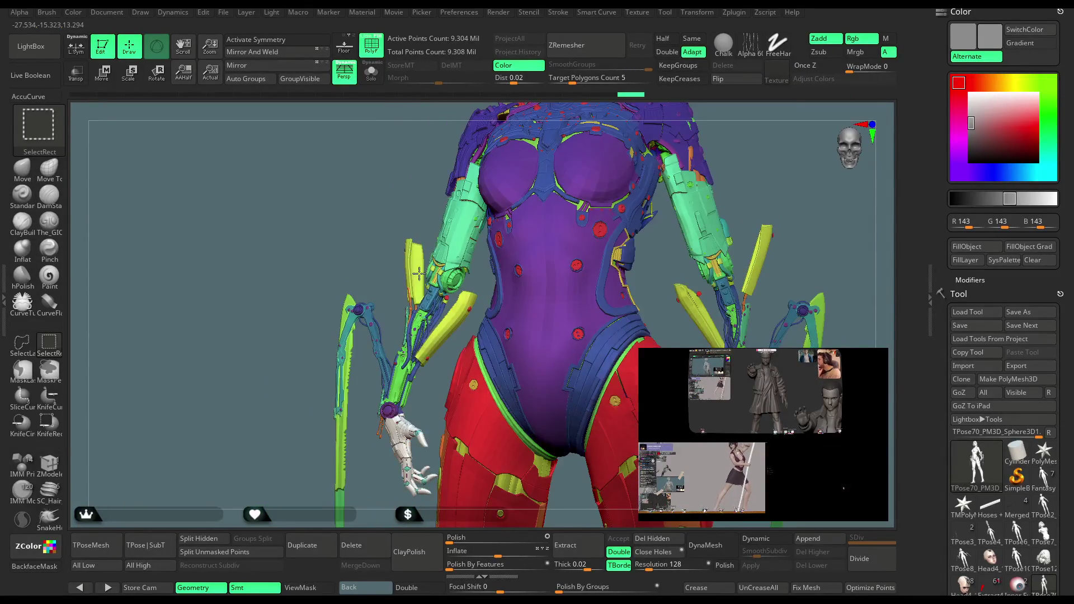
pyautogui.keyDown('ctrl'); pyautogui.keyDown('alt'); pyautogui.keyDown('shift'); pyautogui.click(463, 310); pyautogui.keyUp('shift'); pyautogui.keyUp('alt'); pyautogui.keyUp('ctrl')
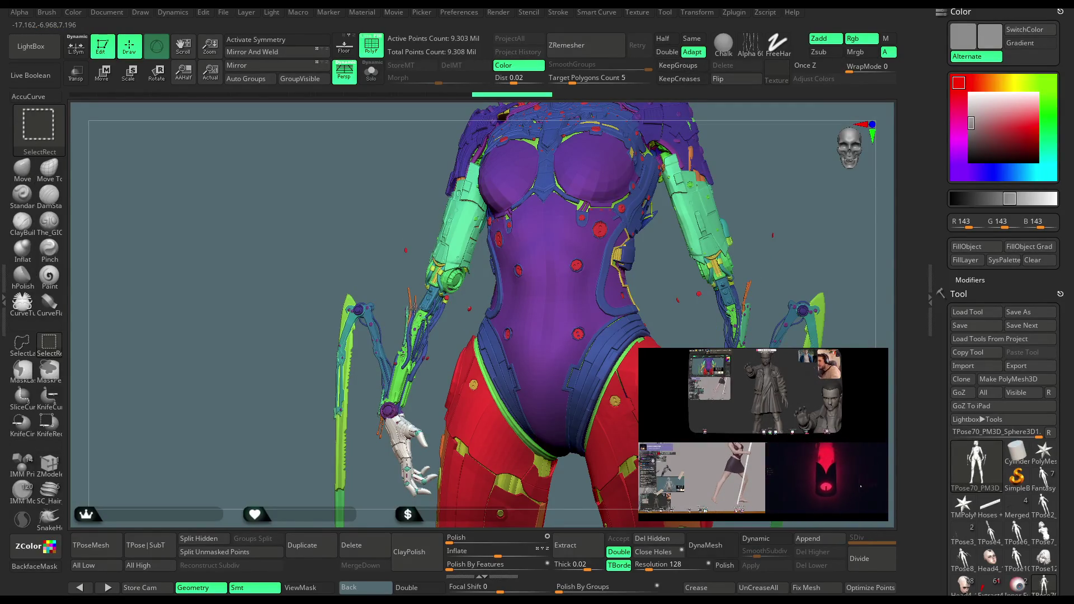
# Hide the arm pieces, blue forearm cables, green blades and both hands, then view the whole figure.
pyautogui.keyDown('ctrl'); pyautogui.keyDown('alt'); pyautogui.keyDown('shift'); pyautogui.click(426, 307); pyautogui.keyUp('shift'); pyautogui.keyUp('alt'); pyautogui.keyUp('ctrl')
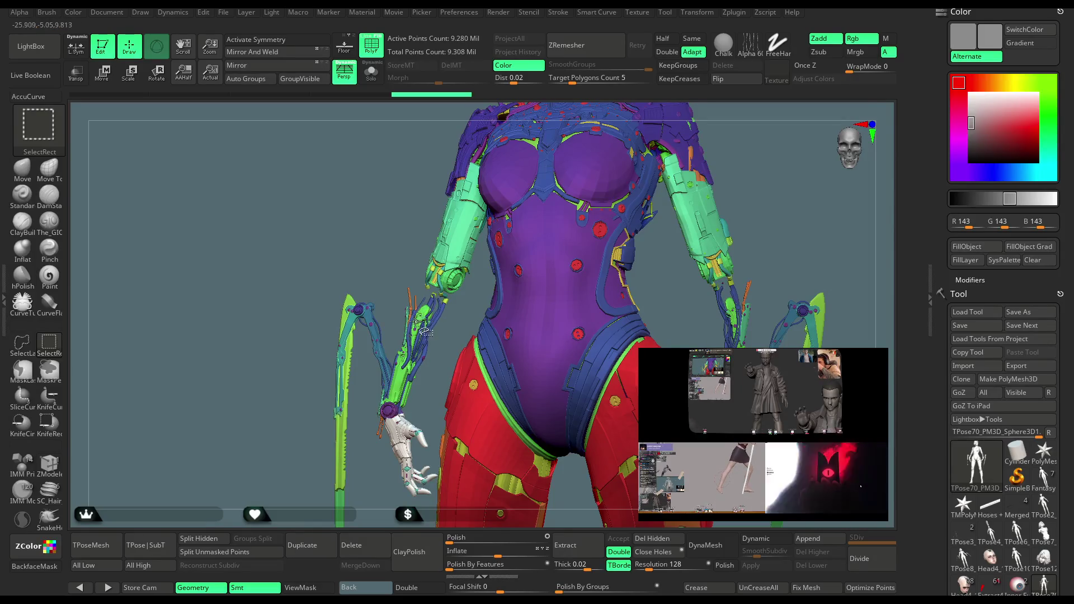
pyautogui.keyDown('ctrl'); pyautogui.keyDown('alt'); pyautogui.keyDown('shift'); pyautogui.click(439, 314); pyautogui.keyUp('shift'); pyautogui.keyUp('alt'); pyautogui.keyUp('ctrl')
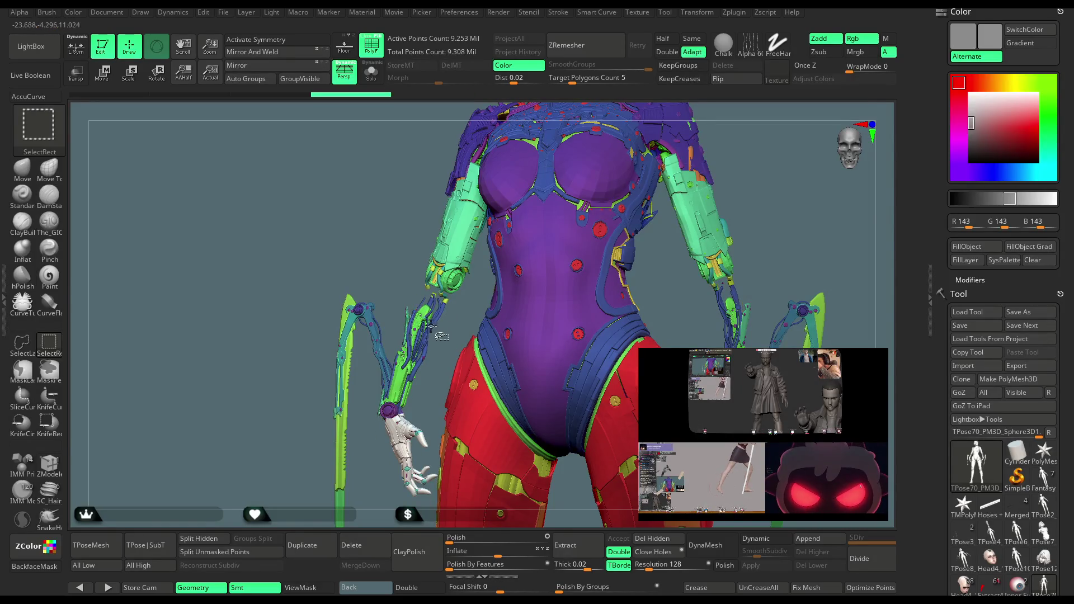
pyautogui.keyDown('ctrl'); pyautogui.keyDown('alt'); pyautogui.keyDown('shift'); pyautogui.click(425, 329); pyautogui.keyUp('shift'); pyautogui.keyUp('alt'); pyautogui.keyUp('ctrl')
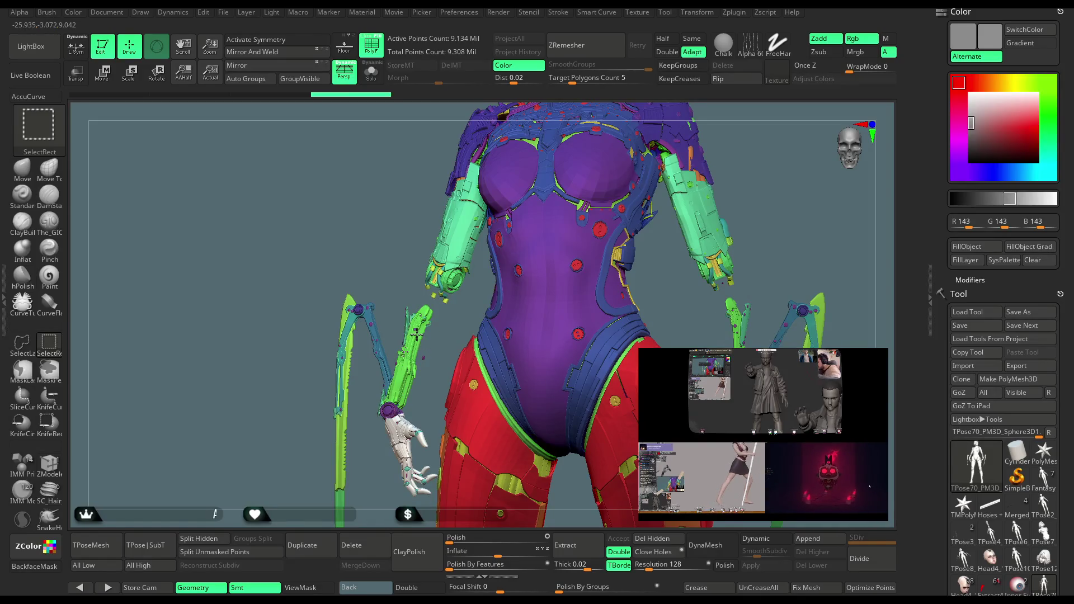
pyautogui.keyDown('ctrl'); pyautogui.keyDown('alt'); pyautogui.keyDown('shift'); pyautogui.click(416, 333); pyautogui.keyUp('shift'); pyautogui.keyUp('alt'); pyautogui.keyUp('ctrl')
pyautogui.keyDown('ctrl'); pyautogui.keyDown('alt'); pyautogui.keyDown('shift'); pyautogui.click(409, 335); pyautogui.keyUp('shift'); pyautogui.keyUp('alt'); pyautogui.keyUp('ctrl')
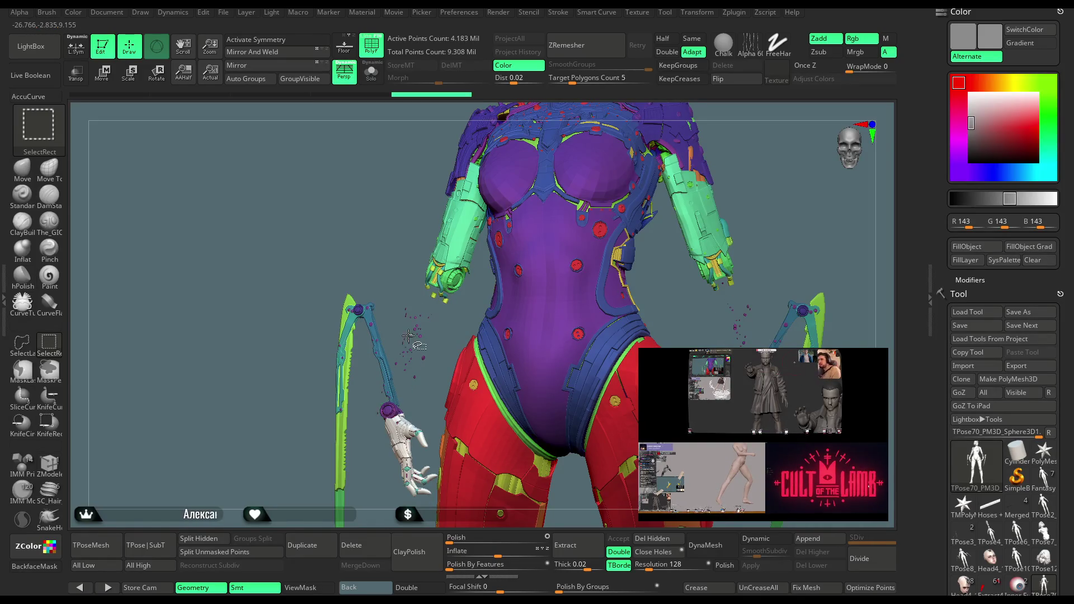
pyautogui.keyDown('ctrl'); pyautogui.keyDown('alt'); pyautogui.keyDown('shift'); pyautogui.click(431, 481); pyautogui.keyUp('shift'); pyautogui.keyUp('alt'); pyautogui.keyUp('ctrl')
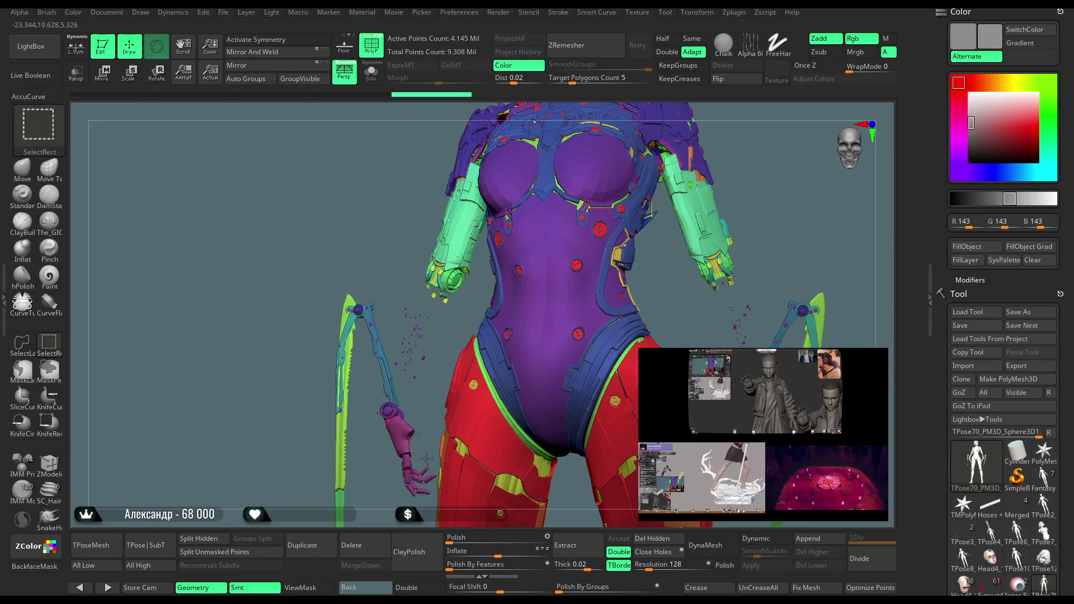
pyautogui.keyDown('ctrl'); pyautogui.keyDown('alt'); pyautogui.keyDown('shift'); pyautogui.click(428, 462); pyautogui.keyUp('shift'); pyautogui.keyUp('alt'); pyautogui.keyUp('ctrl')
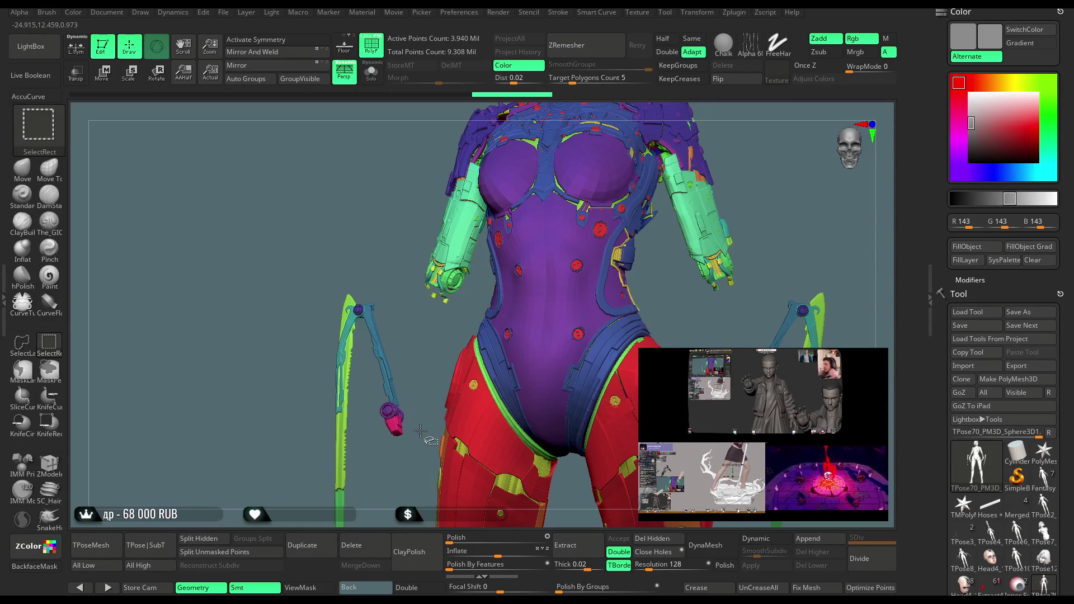
pyautogui.moveTo(419, 392); pyautogui.dragTo(366, 293)
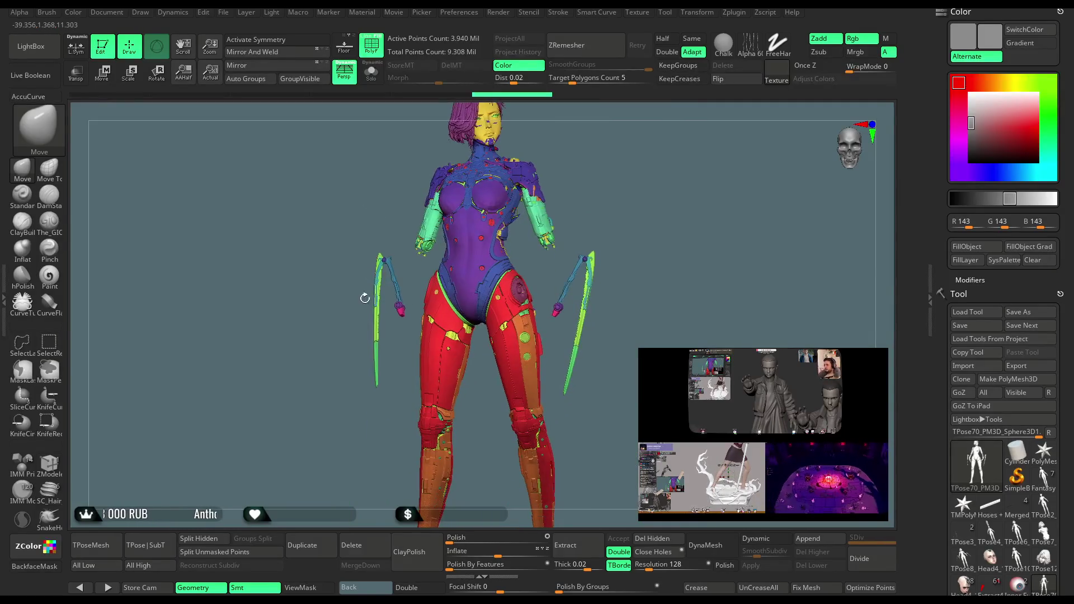
# Switch to lasso selection and hide the left whip.
pyautogui.click(21, 342)
pyautogui.click(207, 371)
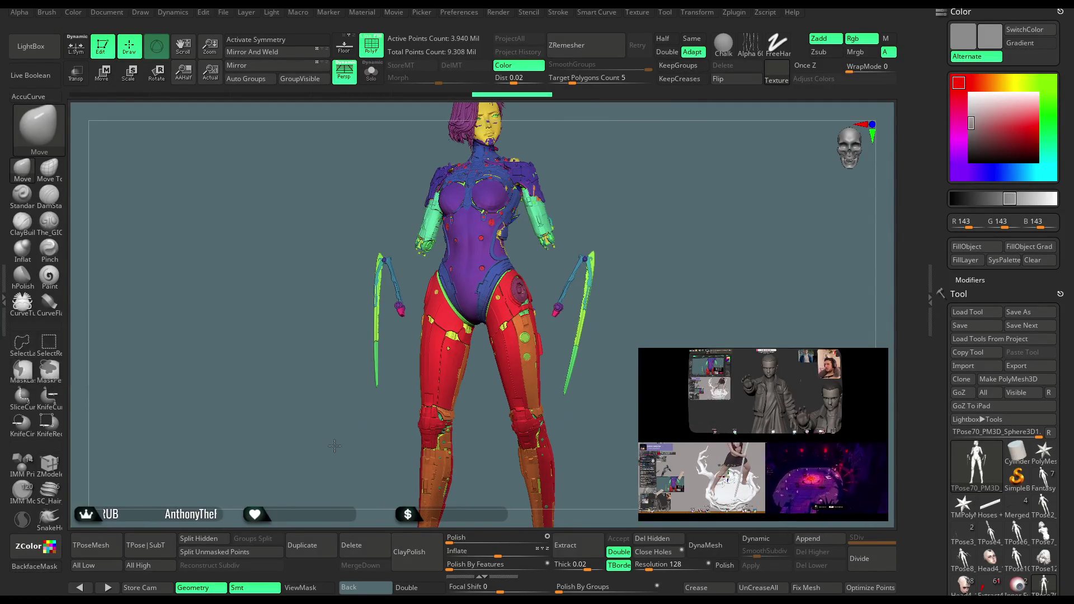
pyautogui.scroll(2, 393, 390)
pyautogui.moveTo(406, 339)
pyautogui.keyDown('ctrl'); pyautogui.keyDown('alt'); pyautogui.keyDown('shift'); pyautogui.mouseDown()
pyautogui.moveTo(392, 235)
pyautogui.moveTo(330, 314)
pyautogui.moveTo(358, 473)
pyautogui.mouseUp(); pyautogui.keyUp('shift'); pyautogui.keyUp('alt'); pyautogui.keyUp('ctrl')
pyautogui.moveTo(364, 400)
pyautogui.keyDown('ctrl'); pyautogui.keyDown('alt'); pyautogui.keyDown('shift'); pyautogui.mouseDown()
pyautogui.moveTo(360, 361)
pyautogui.moveTo(395, 264)
pyautogui.moveTo(401, 373)
pyautogui.mouseUp(); pyautogui.keyUp('shift'); pyautogui.keyUp('alt'); pyautogui.keyUp('ctrl')
pyautogui.scroll(5, 360, 374)
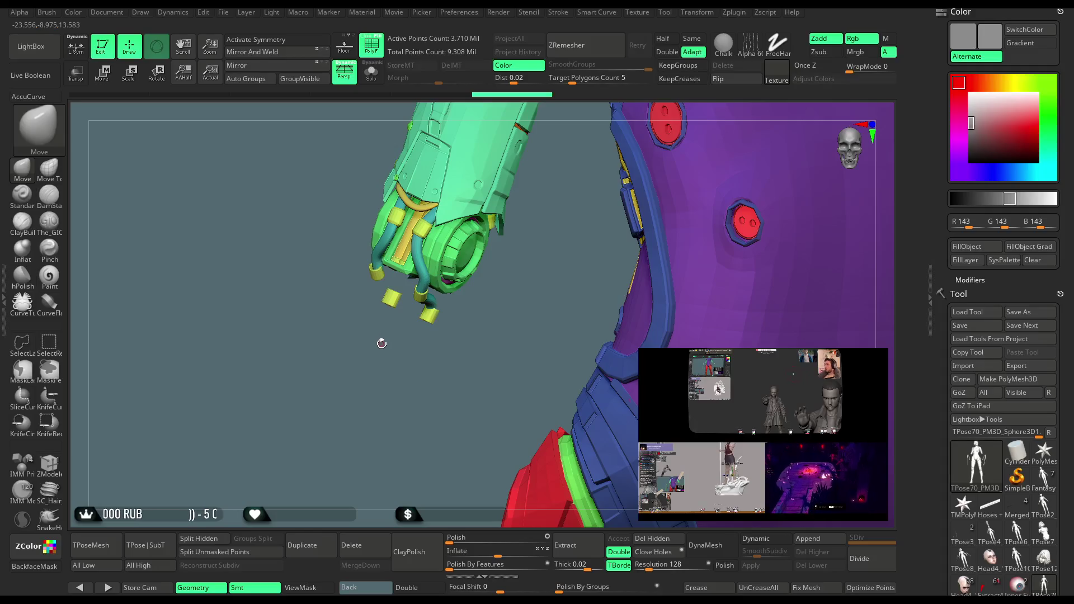
# Unhide everything, then hide the yellow armour plates and blades, leaving the green arm section.
pyautogui.keyDown('ctrl'); pyautogui.keyDown('shift'); pyautogui.click(430, 373); pyautogui.keyUp('shift'); pyautogui.keyUp('ctrl')
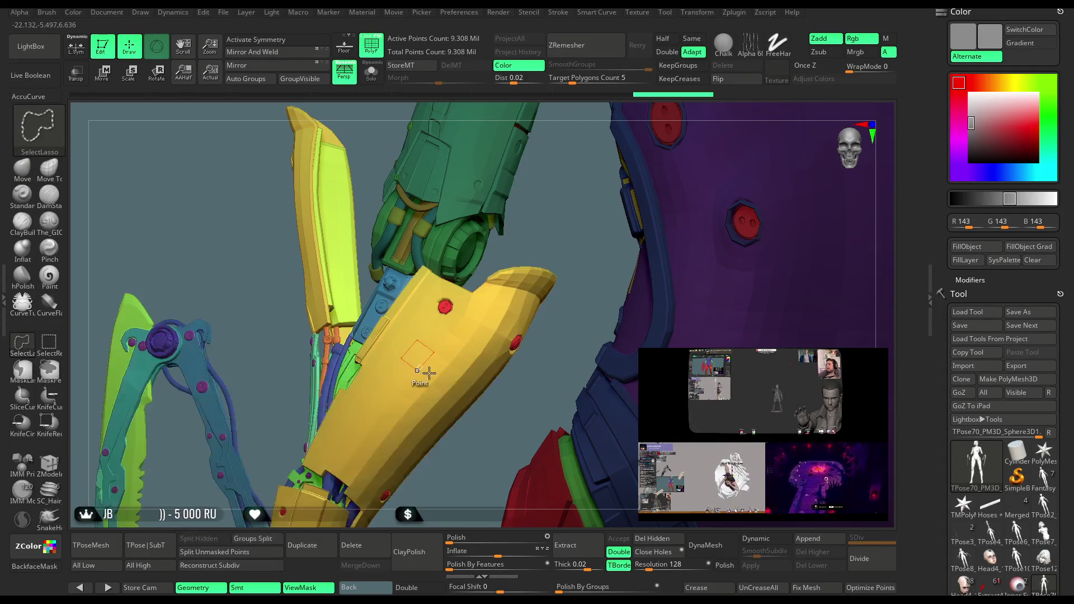
pyautogui.moveTo(437, 358)
pyautogui.mouseDown()
pyautogui.moveTo(314, 348)
pyautogui.moveTo(336, 360)
pyautogui.moveTo(392, 347)
pyautogui.moveTo(305, 382)
pyautogui.moveTo(515, 211)
pyautogui.moveTo(501, 204)
pyautogui.moveTo(463, 360)
pyautogui.moveTo(470, 347)
pyautogui.moveTo(468, 401)
pyautogui.moveTo(458, 311)
pyautogui.moveTo(400, 383)
pyautogui.mouseUp()
pyautogui.keyDown('ctrl'); pyautogui.keyDown('shift'); pyautogui.click(498, 202); pyautogui.keyUp('shift'); pyautogui.keyUp('ctrl')
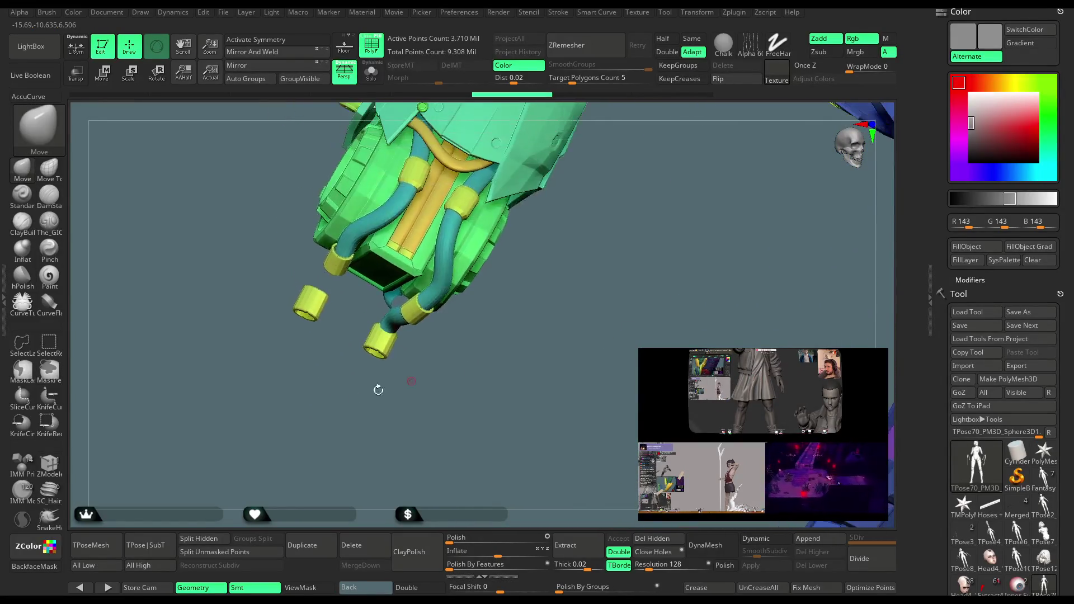
pyautogui.click(49, 464)
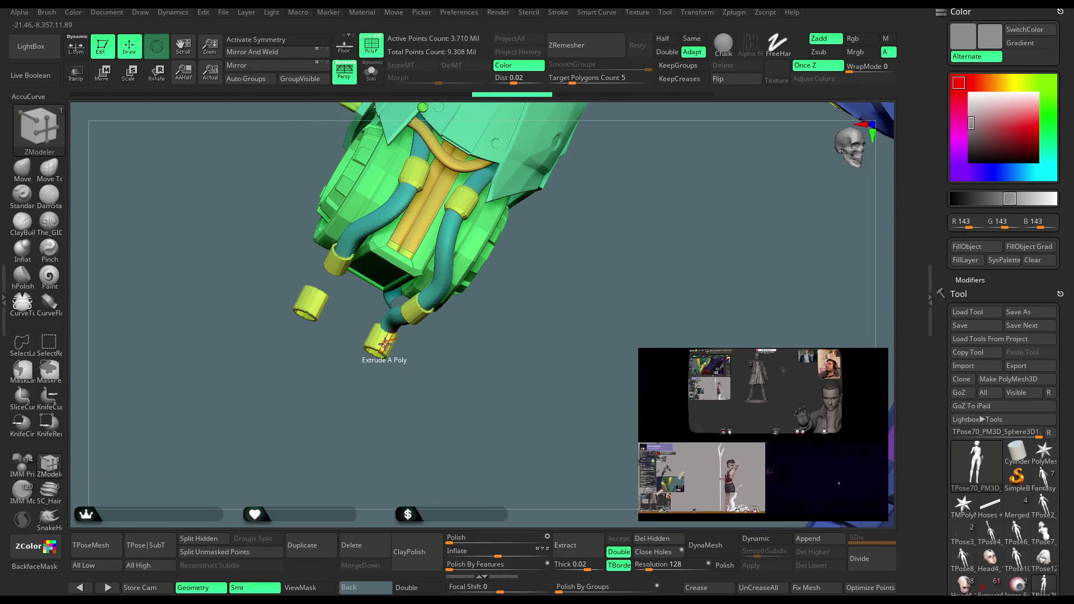
# Set ZModeler's polygon action to PolyGroup Fill and fill a tube end cap with a new blue polygroup.
pyautogui.press('space')
pyautogui.click(377, 335)
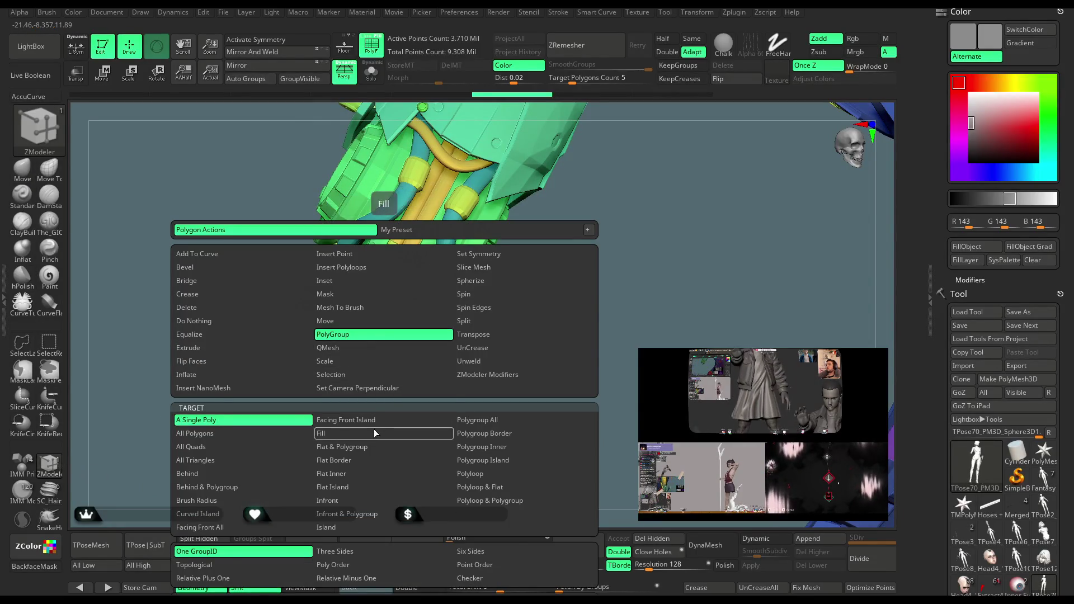
pyautogui.click(377, 434)
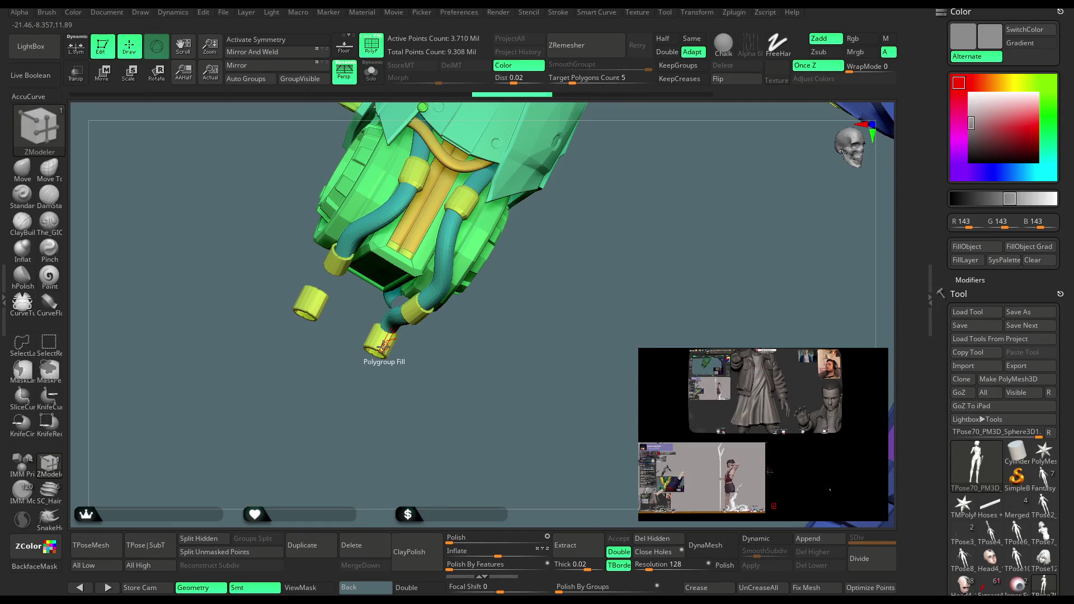
pyautogui.click(383, 347)
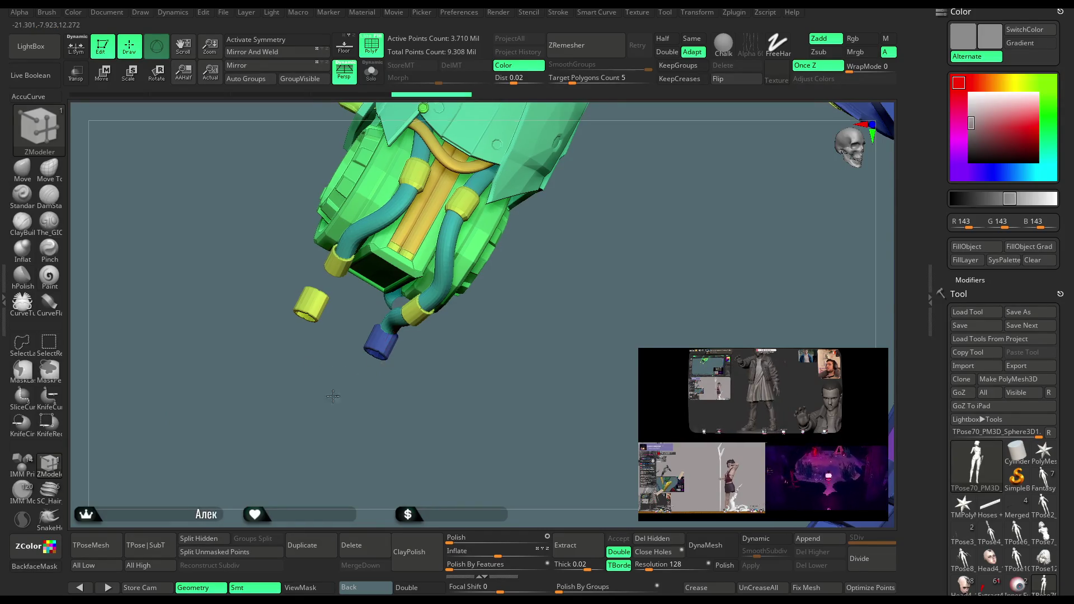
pyautogui.scroll(5, 383, 347)
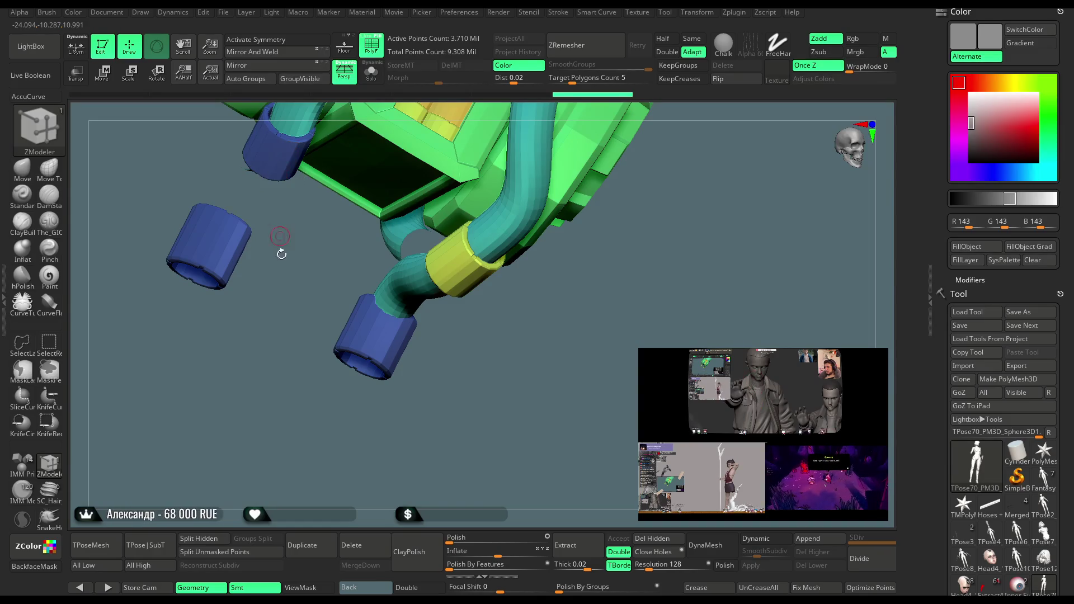
# Isolate the arm plates, cables, blades and hands by hiding polygroups, inverting visibility and clearing the mask.
pyautogui.moveTo(285, 282); pyautogui.dragTo(287, 285)
pyautogui.press('ctrl')
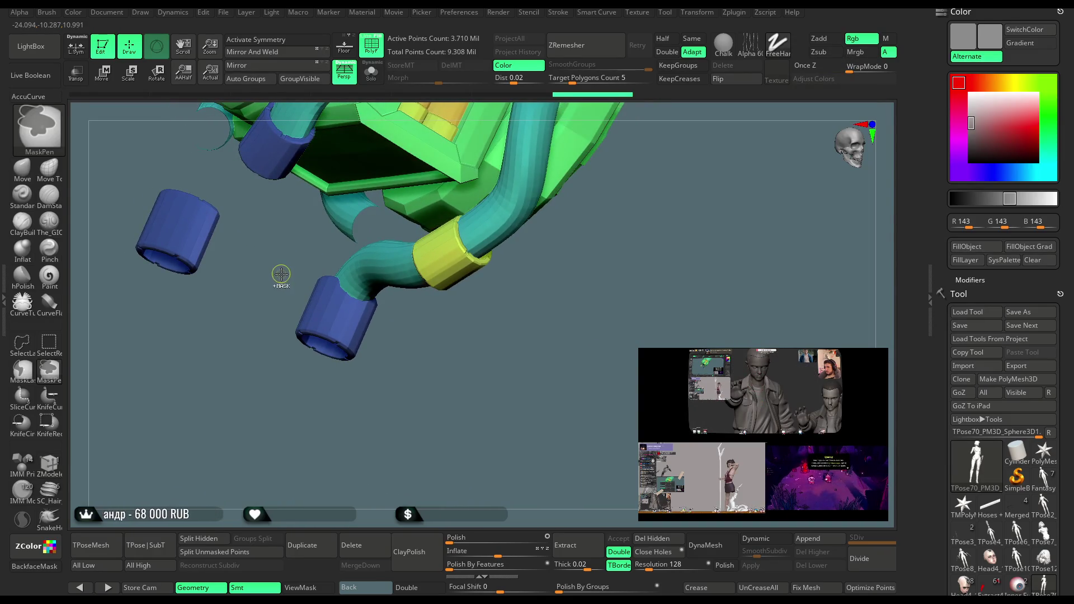
pyautogui.hotkey('ctrl', 'shift')
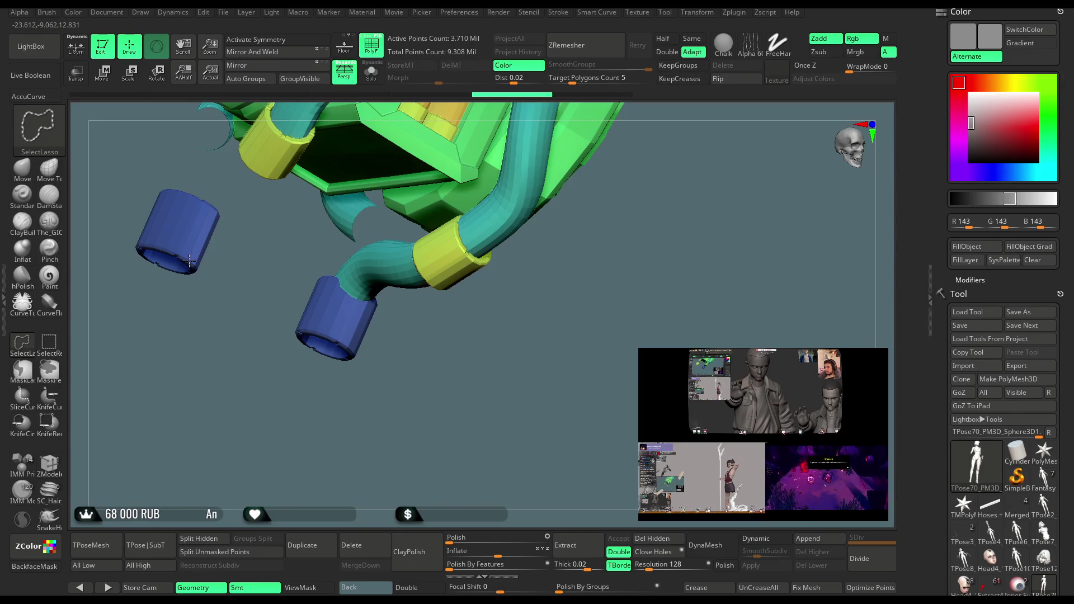
pyautogui.keyDown('ctrl'); pyautogui.keyDown('shift'); pyautogui.click(189, 261); pyautogui.keyUp('shift'); pyautogui.keyUp('ctrl')
pyautogui.moveTo(192, 264)
pyautogui.mouseDown()
pyautogui.moveTo(247, 360)
pyautogui.moveTo(233, 307)
pyautogui.moveTo(266, 381)
pyautogui.moveTo(252, 341)
pyautogui.mouseUp()
pyautogui.keyDown('ctrl'); pyautogui.keyDown('shift'); pyautogui.click(266, 381); pyautogui.keyUp('shift'); pyautogui.keyUp('ctrl')
pyautogui.press('ctrl')
pyautogui.keyDown('ctrl'); pyautogui.keyDown('shift'); pyautogui.click(254, 341); pyautogui.keyUp('shift'); pyautogui.keyUp('ctrl')
pyautogui.moveTo(631, 259)
pyautogui.mouseDown()
pyautogui.moveTo(649, 246)
pyautogui.moveTo(599, 211)
pyautogui.mouseUp()
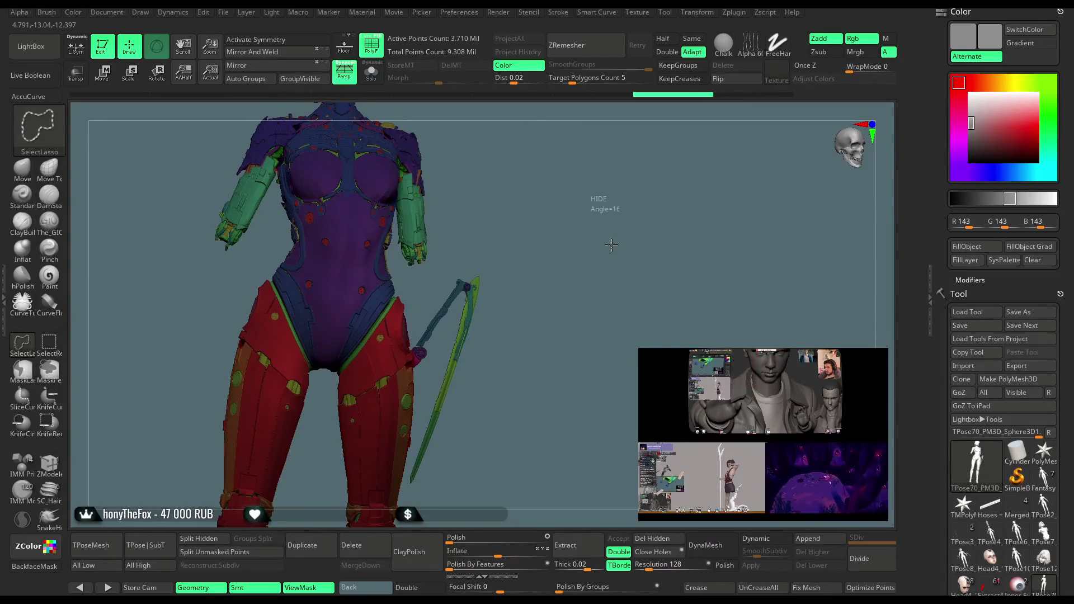
pyautogui.keyDown('ctrl'); pyautogui.keyDown('shift'); pyautogui.click(611, 245); pyautogui.keyUp('shift'); pyautogui.keyUp('ctrl')
pyautogui.moveTo(541, 189)
pyautogui.keyDown('ctrl'); pyautogui.mouseDown()
pyautogui.moveTo(360, 252)
pyautogui.moveTo(328, 448)
pyautogui.mouseUp(); pyautogui.keyUp('ctrl')
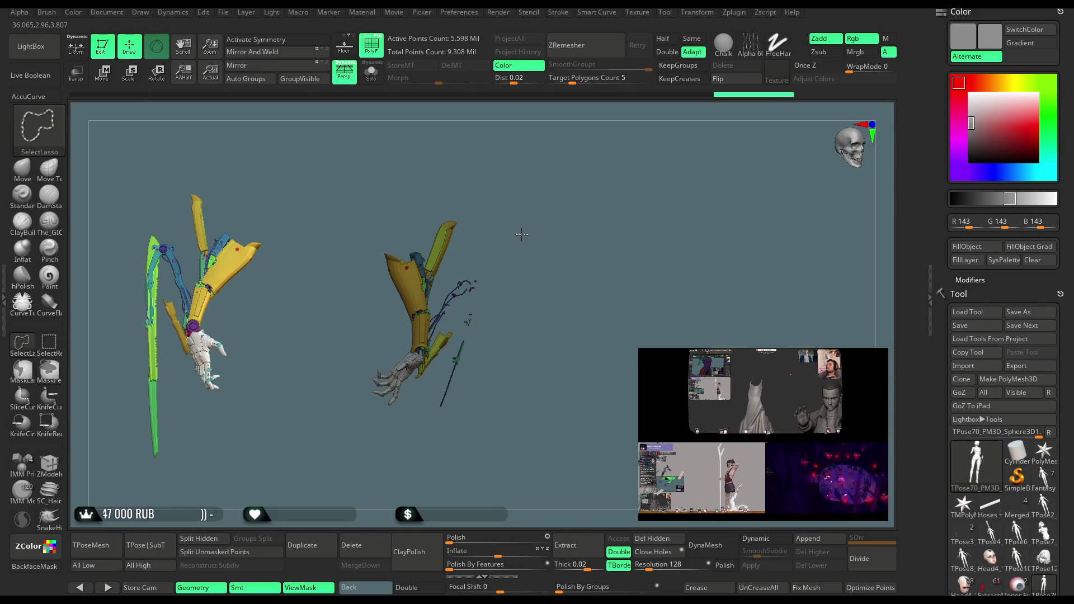
# Unhide all parts, zoom onto the arm and blades, and switch to Transpose with W.
pyautogui.keyDown('ctrl'); pyautogui.keyDown('shift'); pyautogui.click(526, 243); pyautogui.keyUp('shift'); pyautogui.keyUp('ctrl')
pyautogui.moveTo(559, 201)
pyautogui.mouseDown()
pyautogui.moveTo(541, 194)
pyautogui.moveTo(537, 256)
pyautogui.moveTo(571, 271)
pyautogui.moveTo(560, 266)
pyautogui.mouseUp()
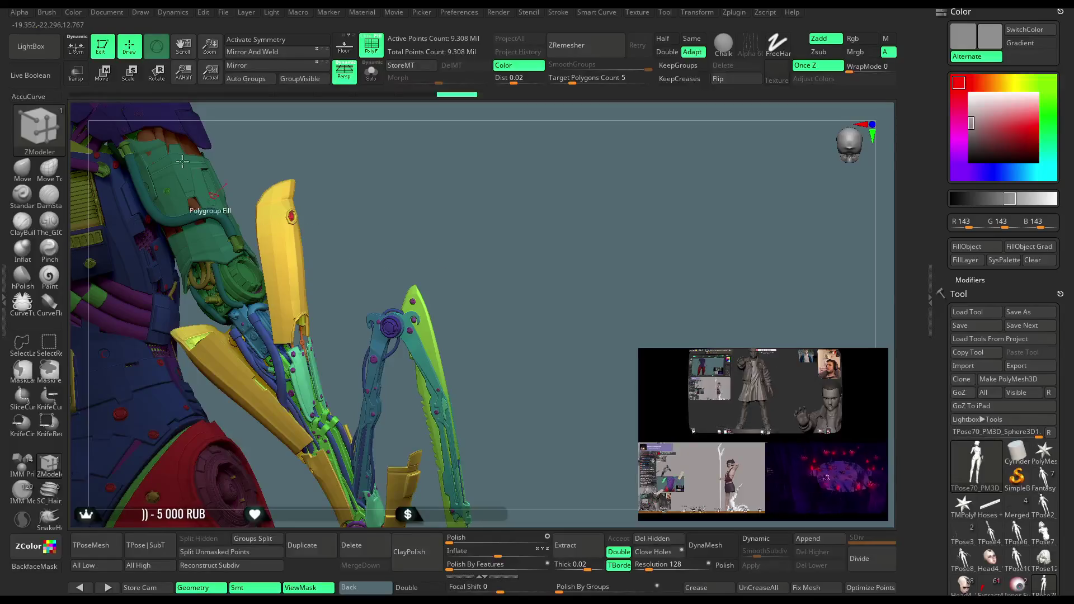
pyautogui.press('w')
pyautogui.keyDown('alt'); pyautogui.moveTo(257, 284); pyautogui.dragTo(280, 278); pyautogui.keyUp('alt')
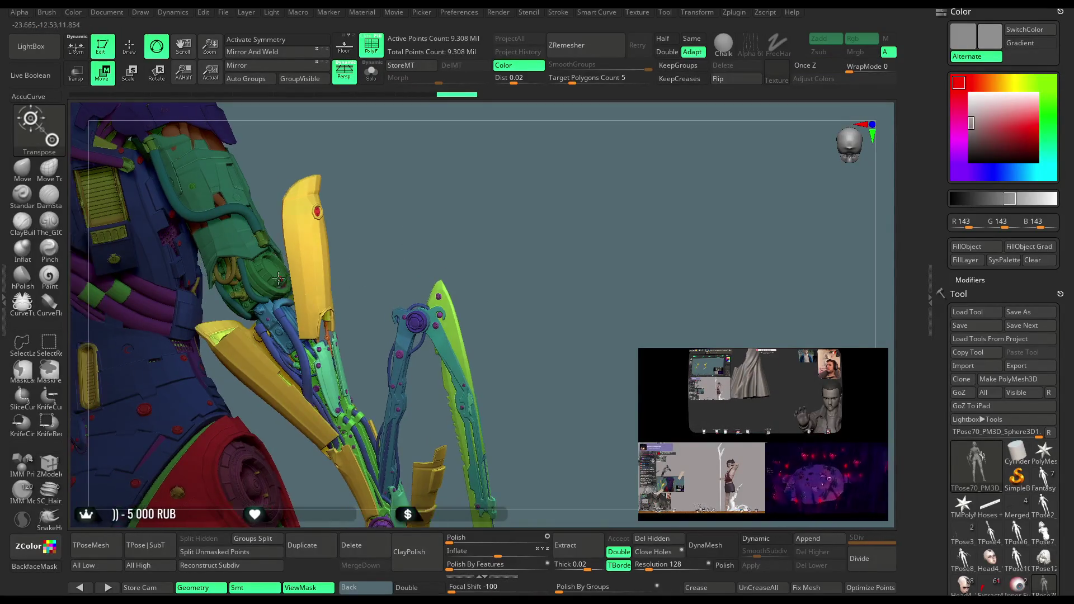
# Orbit around the arm, torso and back in Transpose, then return to ZModeler editing with Q.
pyautogui.click(274, 268)
pyautogui.keyDown('alt'); pyautogui.moveTo(420, 225); pyautogui.dragTo(311, 258); pyautogui.keyUp('alt')
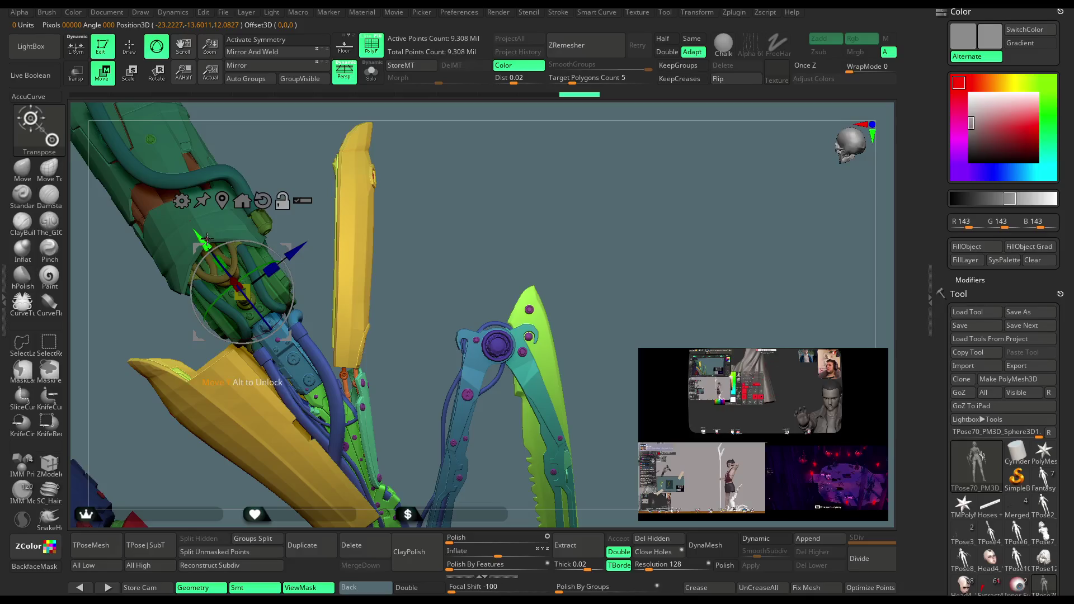
pyautogui.moveTo(226, 263)
pyautogui.mouseDown(button='right')
pyautogui.moveTo(356, 244)
pyautogui.moveTo(282, 329)
pyautogui.mouseUp(button='right')
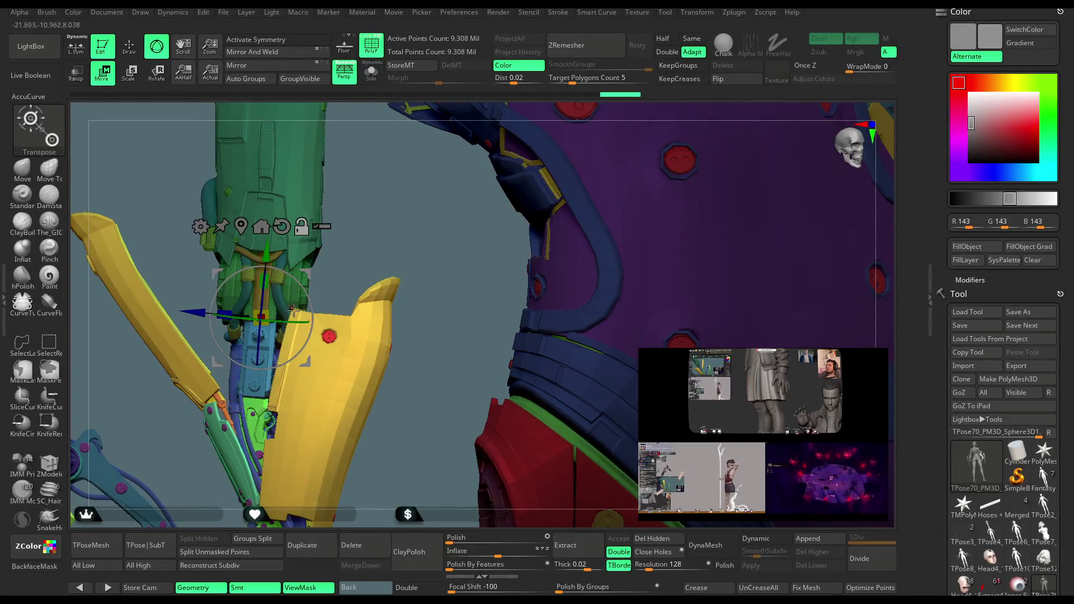
pyautogui.moveTo(375, 245); pyautogui.dragTo(292, 336, button='right')
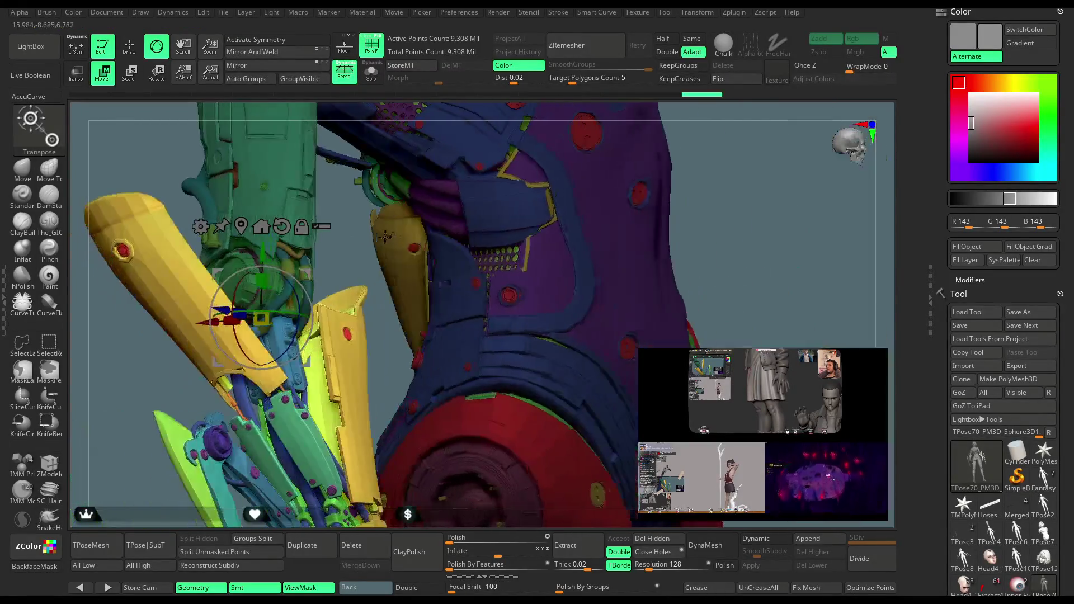
pyautogui.moveTo(292, 336); pyautogui.dragTo(296, 329)
pyautogui.moveTo(337, 243); pyautogui.dragTo(580, 179, button='right')
pyautogui.moveTo(646, 143); pyautogui.dragTo(349, 353, button='right')
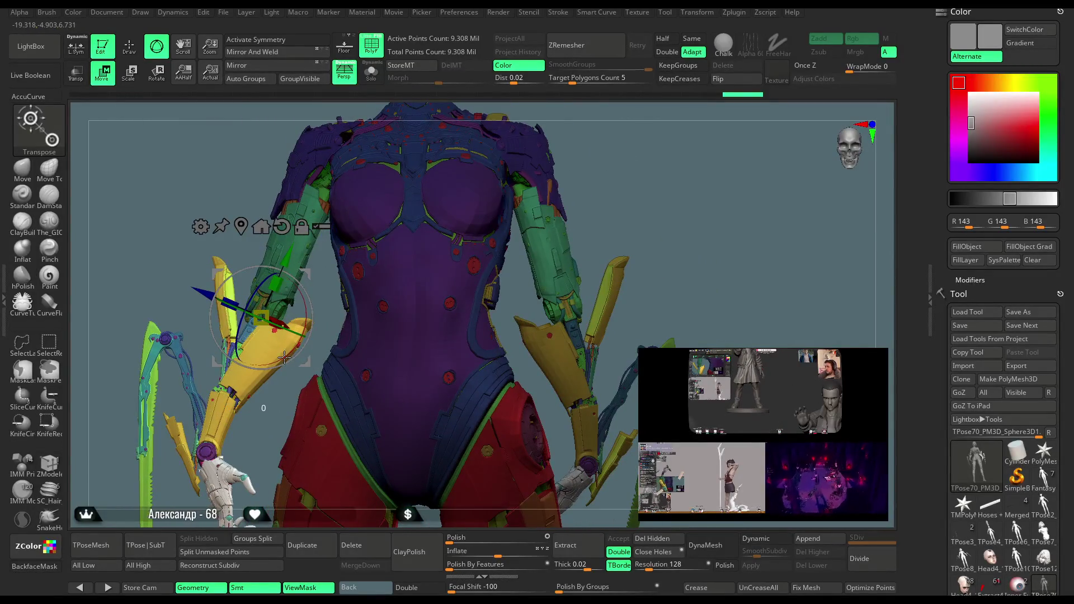
pyautogui.moveTo(622, 201)
pyautogui.mouseDown(button='right')
pyautogui.moveTo(597, 175)
pyautogui.moveTo(574, 180)
pyautogui.moveTo(246, 326)
pyautogui.mouseUp(button='right')
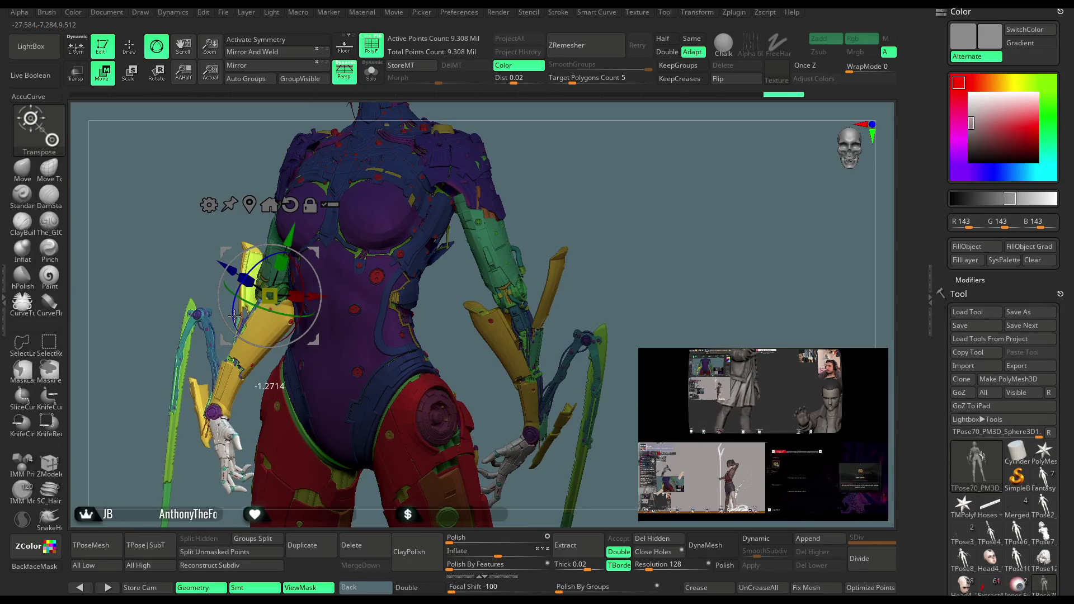
pyautogui.moveTo(358, 235)
pyautogui.mouseDown(button='right')
pyautogui.moveTo(472, 162)
pyautogui.moveTo(507, 232)
pyautogui.moveTo(591, 172)
pyautogui.moveTo(542, 165)
pyautogui.moveTo(549, 197)
pyautogui.moveTo(250, 165)
pyautogui.mouseUp(button='right')
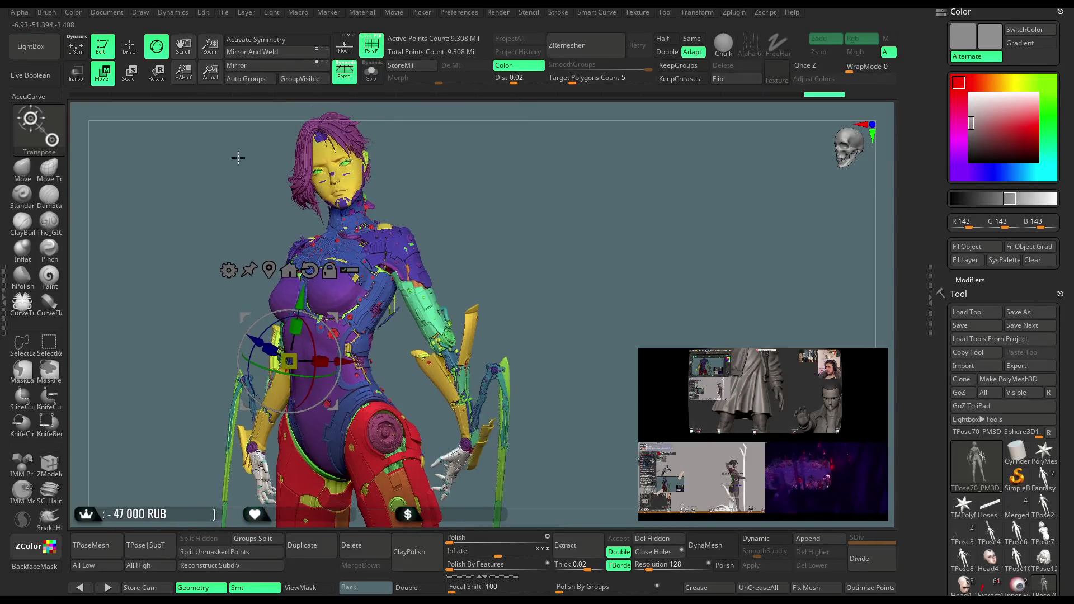
pyautogui.press('q')
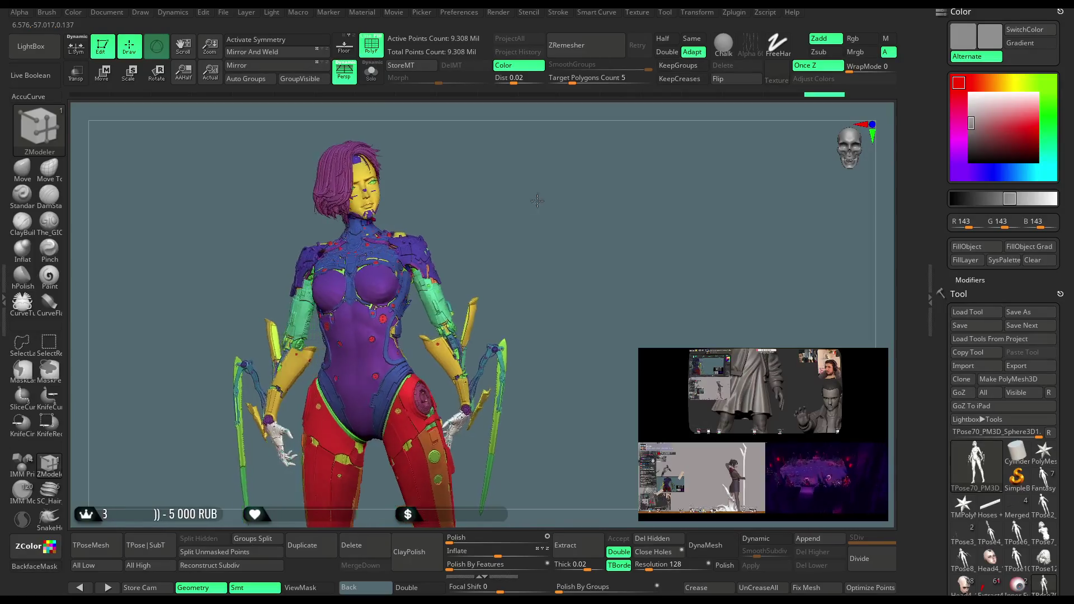
# Frame the torso and head, and pick Polygroup Fill as ZModeler's polygon action.
pyautogui.moveTo(529, 215)
pyautogui.mouseDown(button='right')
pyautogui.moveTo(542, 207)
pyautogui.moveTo(513, 223)
pyautogui.moveTo(519, 191)
pyautogui.mouseUp(button='right')
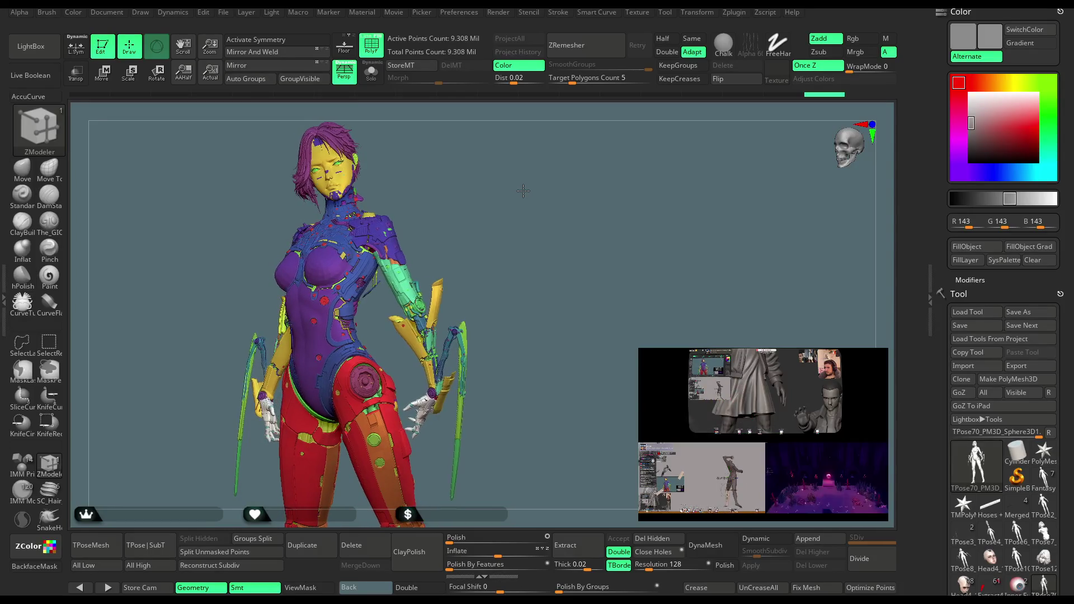
pyautogui.moveTo(531, 227)
pyautogui.mouseDown(button='right')
pyautogui.moveTo(527, 183)
pyautogui.moveTo(540, 169)
pyautogui.mouseUp(button='right')
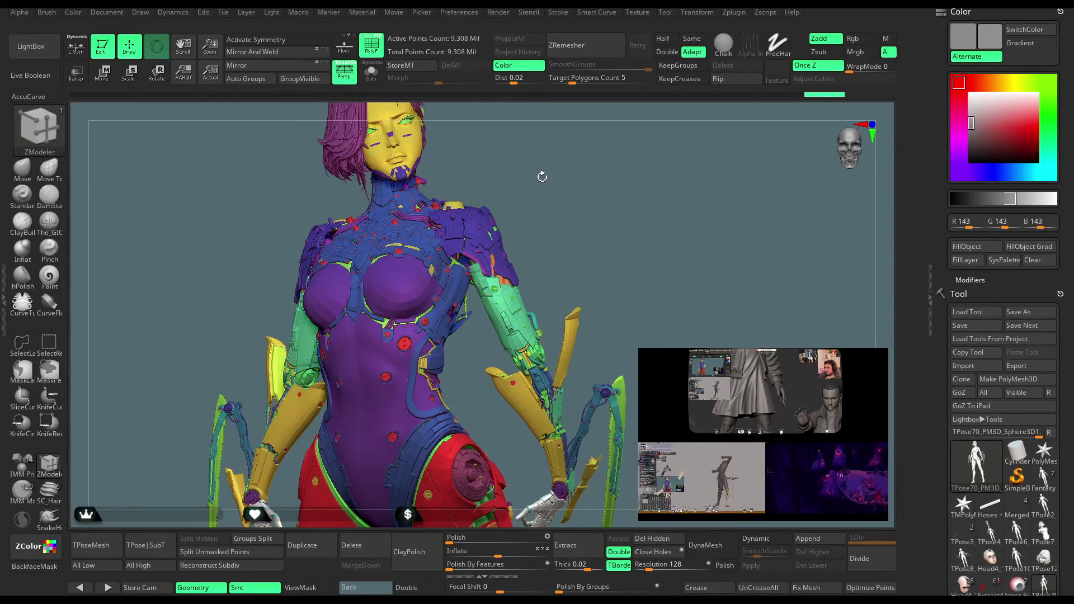
pyautogui.moveTo(540, 202)
pyautogui.mouseDown(button='right')
pyautogui.moveTo(547, 199)
pyautogui.moveTo(534, 198)
pyautogui.moveTo(517, 237)
pyautogui.moveTo(504, 332)
pyautogui.mouseUp(button='right')
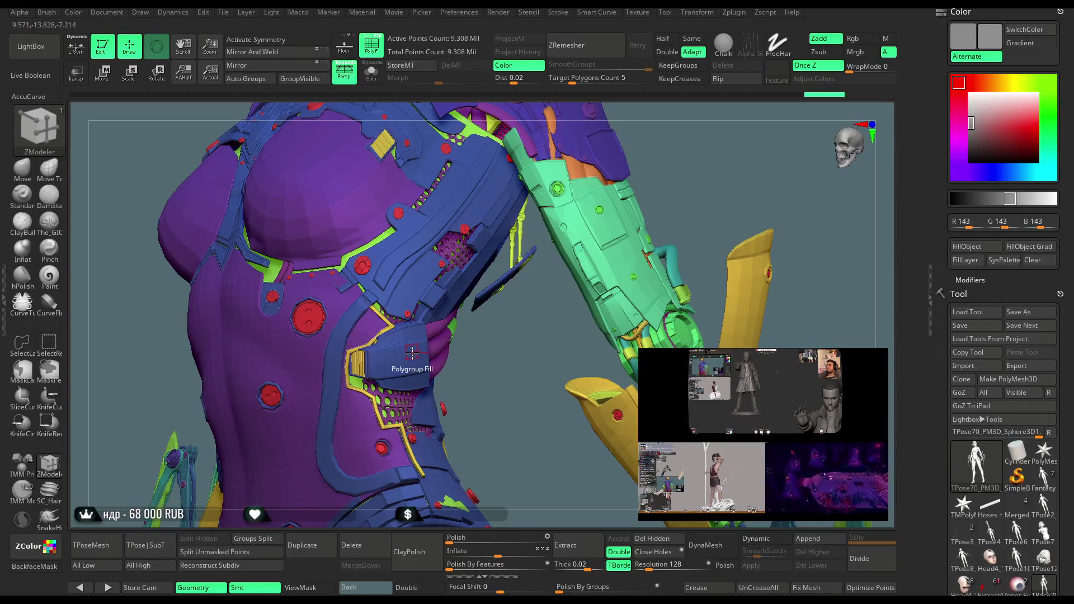
pyautogui.press('space')
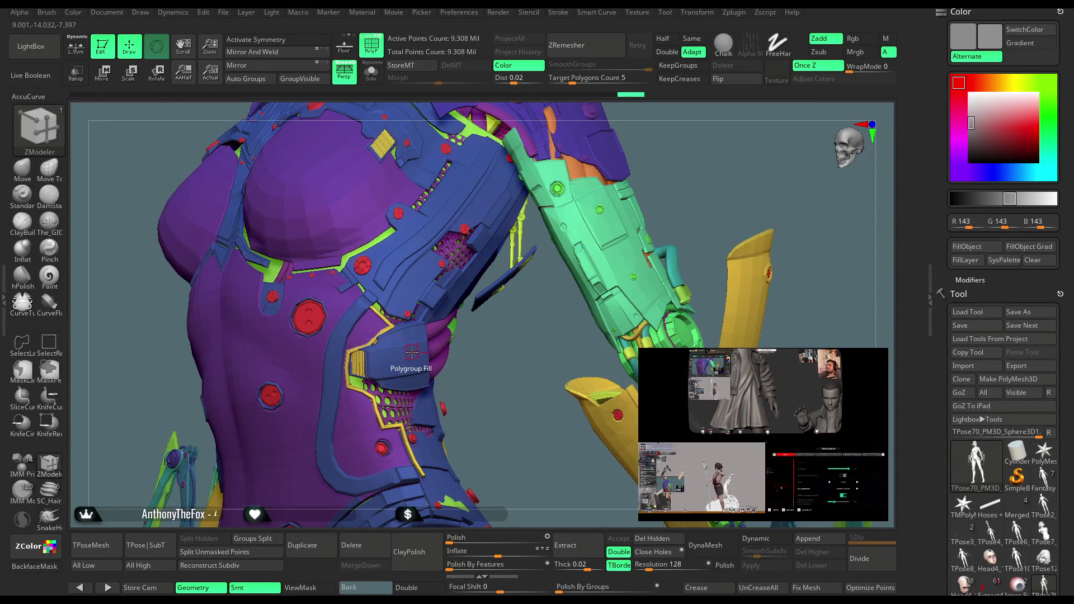
pyautogui.moveTo(501, 383)
pyautogui.mouseDown()
pyautogui.moveTo(481, 355)
pyautogui.moveTo(508, 353)
pyautogui.moveTo(389, 365)
pyautogui.mouseUp()
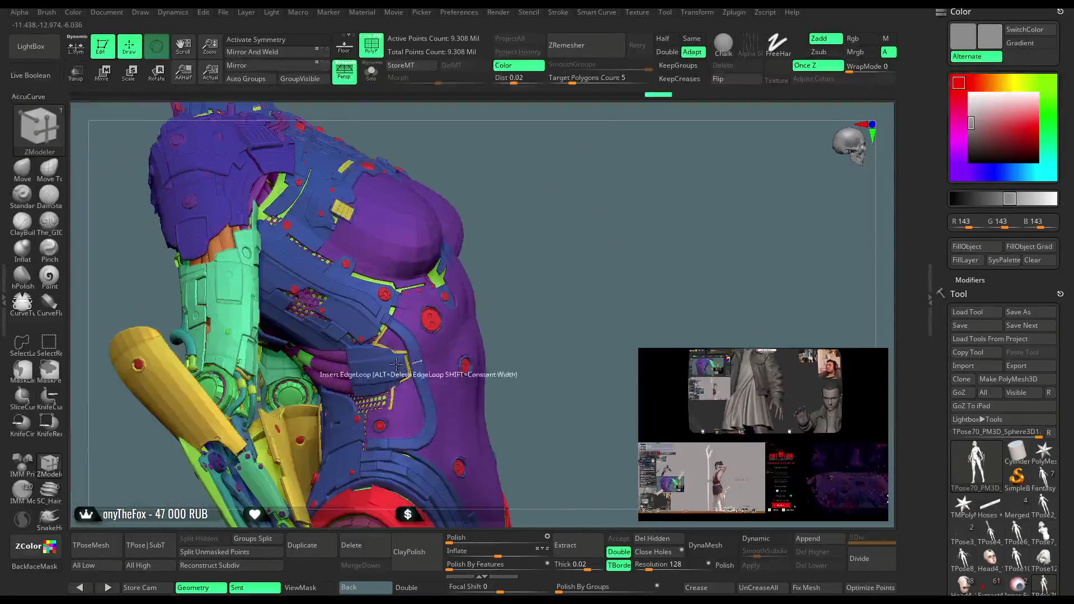
# Fill the dark-blue side panel, a front blue region and the waist band with orange polygroup.
pyautogui.click(390, 363)
pyautogui.moveTo(564, 258)
pyautogui.mouseDown()
pyautogui.moveTo(547, 180)
pyautogui.moveTo(621, 161)
pyautogui.moveTo(547, 200)
pyautogui.moveTo(537, 187)
pyautogui.moveTo(512, 378)
pyautogui.moveTo(609, 171)
pyautogui.moveTo(477, 329)
pyautogui.mouseUp()
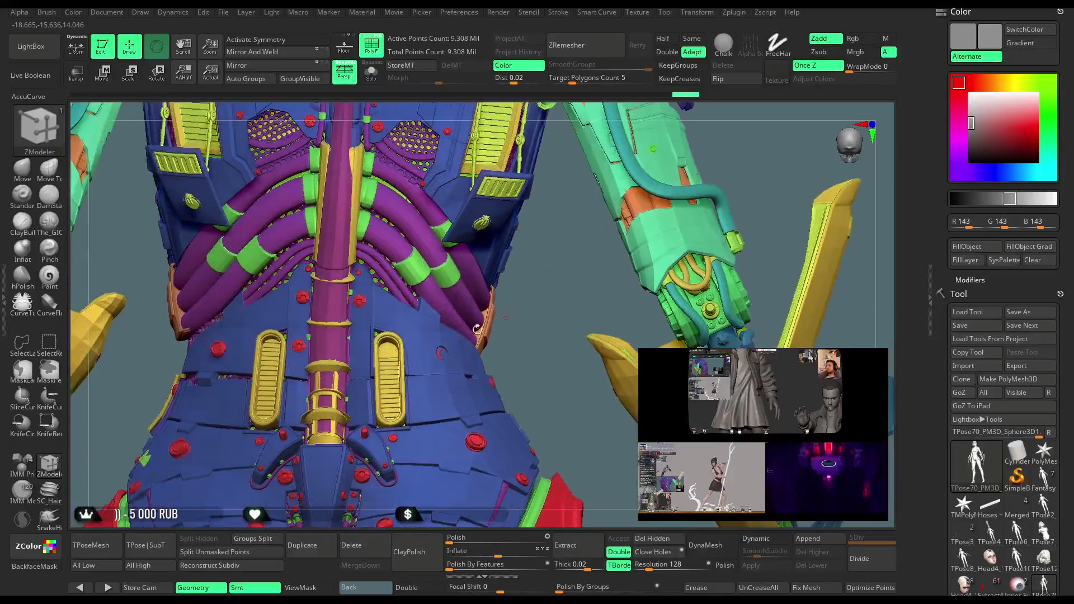
pyautogui.click(386, 303)
pyautogui.keyDown('alt'); pyautogui.moveTo(425, 324); pyautogui.dragTo(463, 291); pyautogui.keyUp('alt')
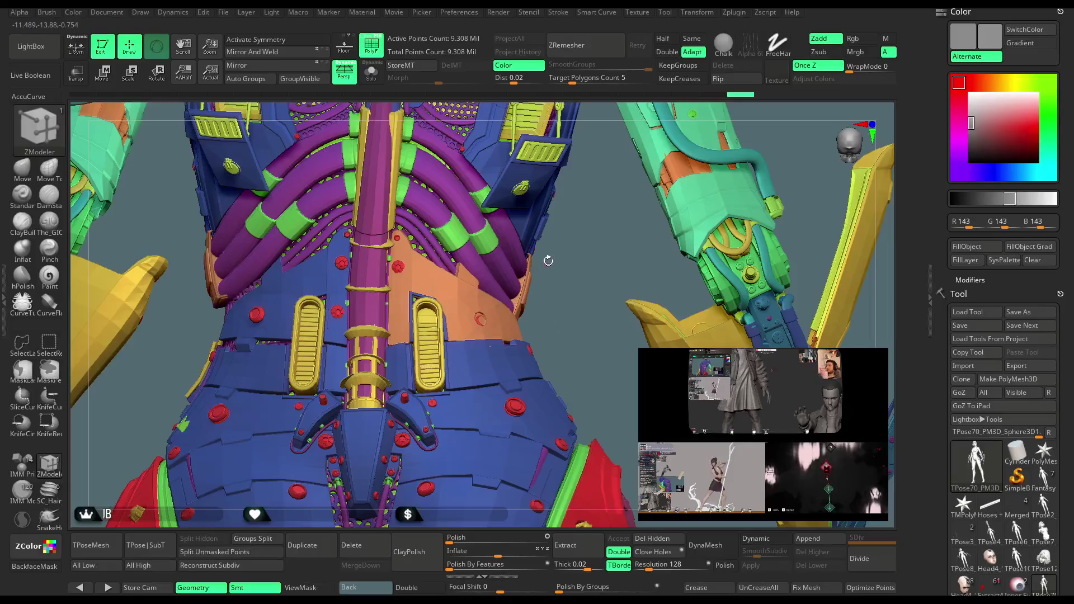
pyautogui.click(475, 354)
# Fill the blue regions above and below the waist band and beside the yellow column orange.
pyautogui.moveTo(576, 271); pyautogui.dragTo(532, 268)
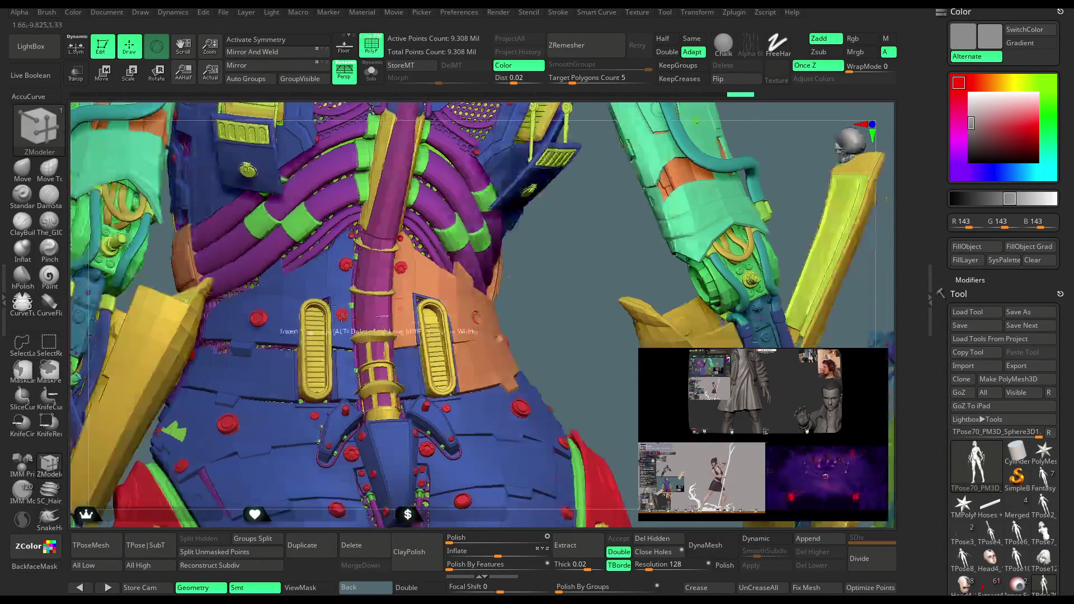
pyautogui.click(318, 265)
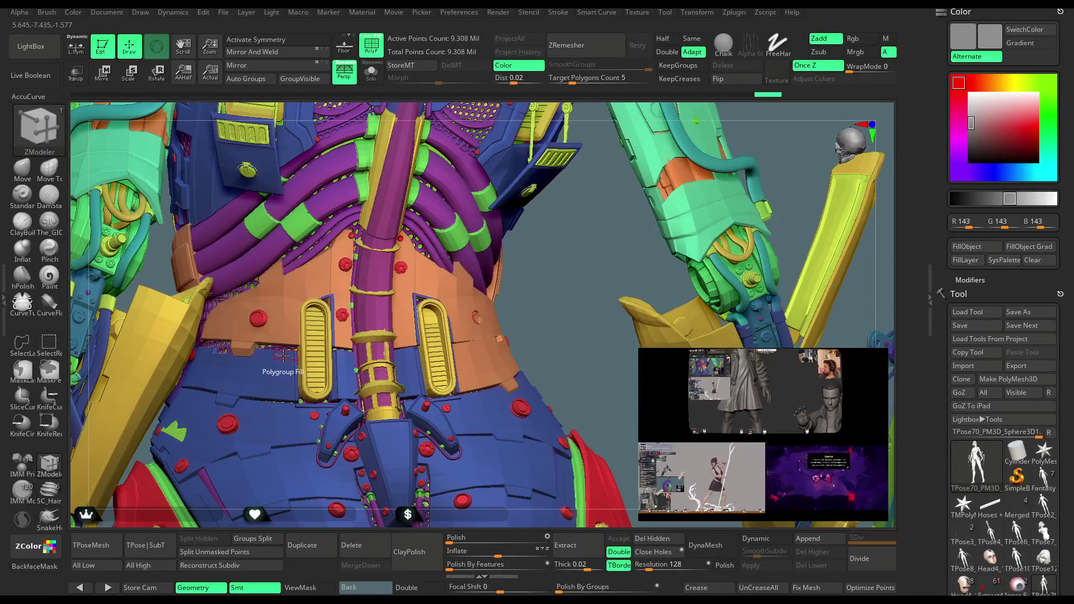
pyautogui.click(282, 356)
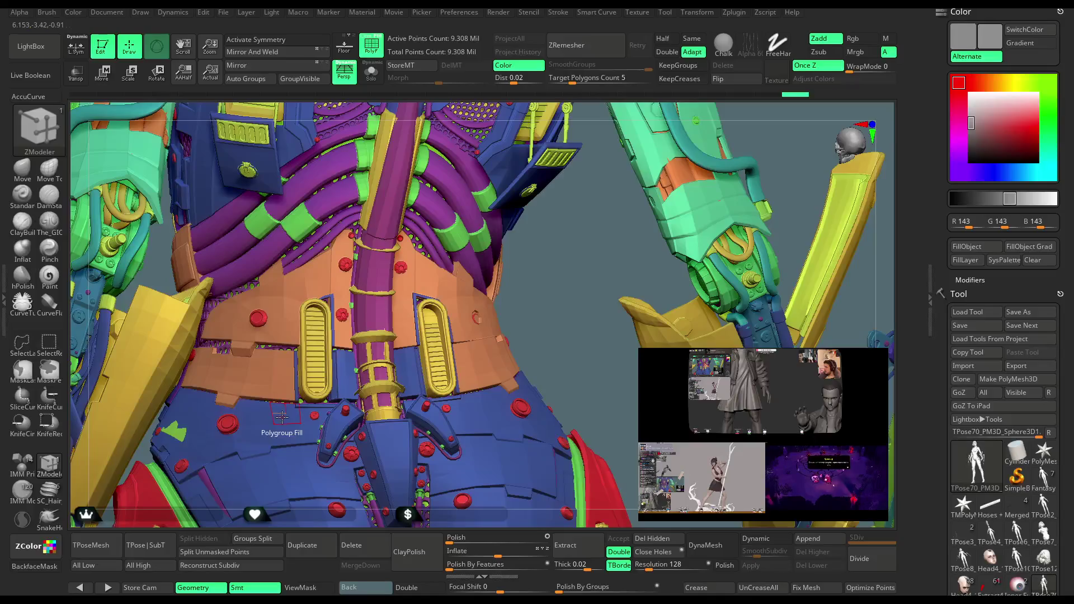
pyautogui.click(282, 417)
pyautogui.click(346, 381)
pyautogui.moveTo(551, 300)
pyautogui.mouseDown()
pyautogui.moveTo(554, 193)
pyautogui.moveTo(408, 285)
pyautogui.mouseUp()
pyautogui.click(404, 287)
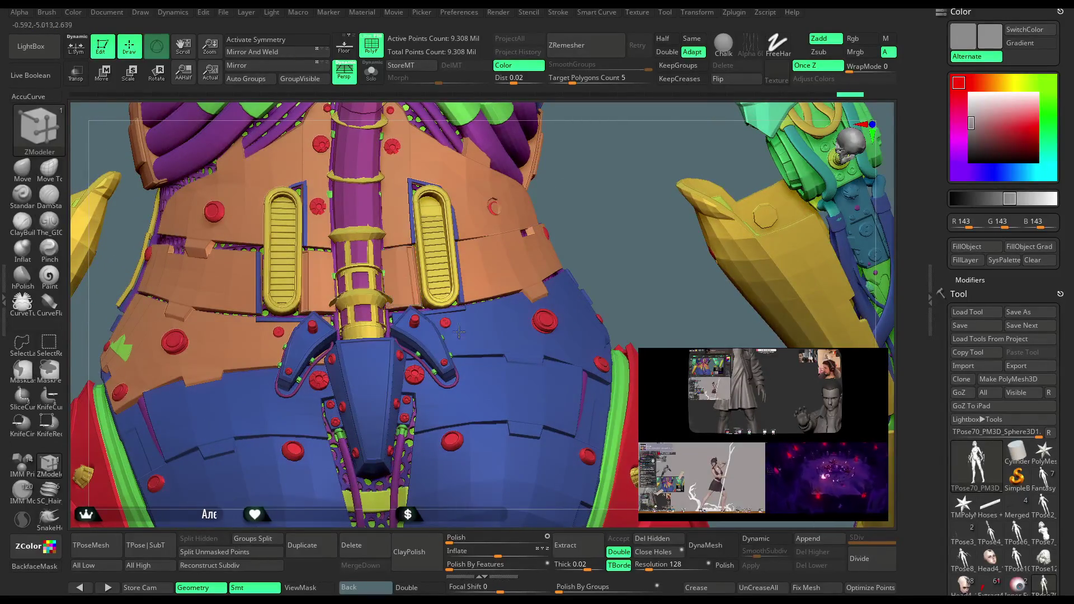
# Fill the large blue patch and the purple and blue strips around the grille orange.
pyautogui.click(483, 338)
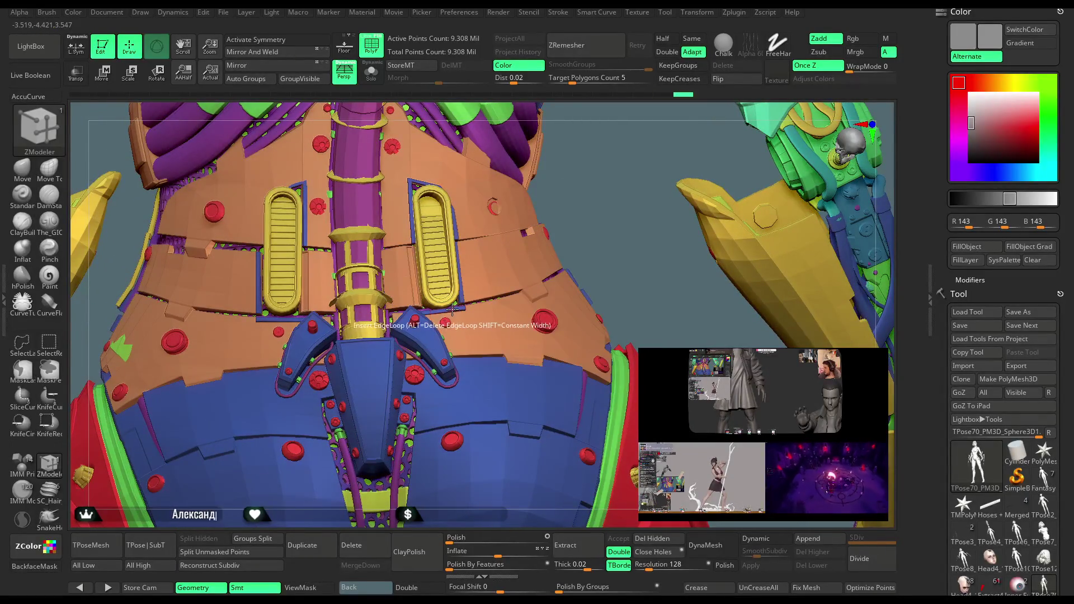
pyautogui.moveTo(578, 194); pyautogui.dragTo(444, 307)
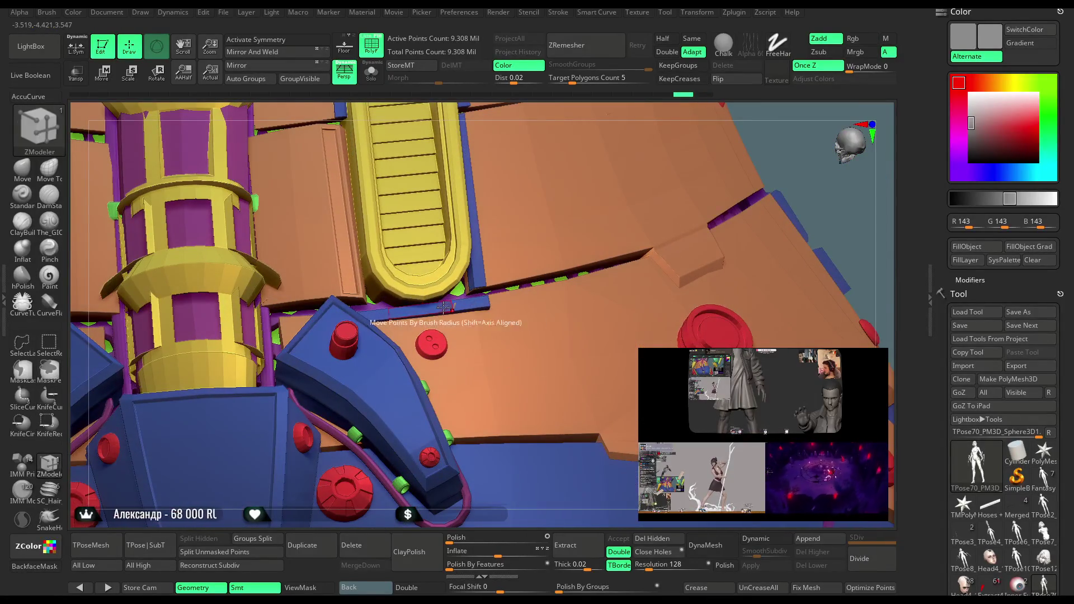
pyautogui.click(434, 309)
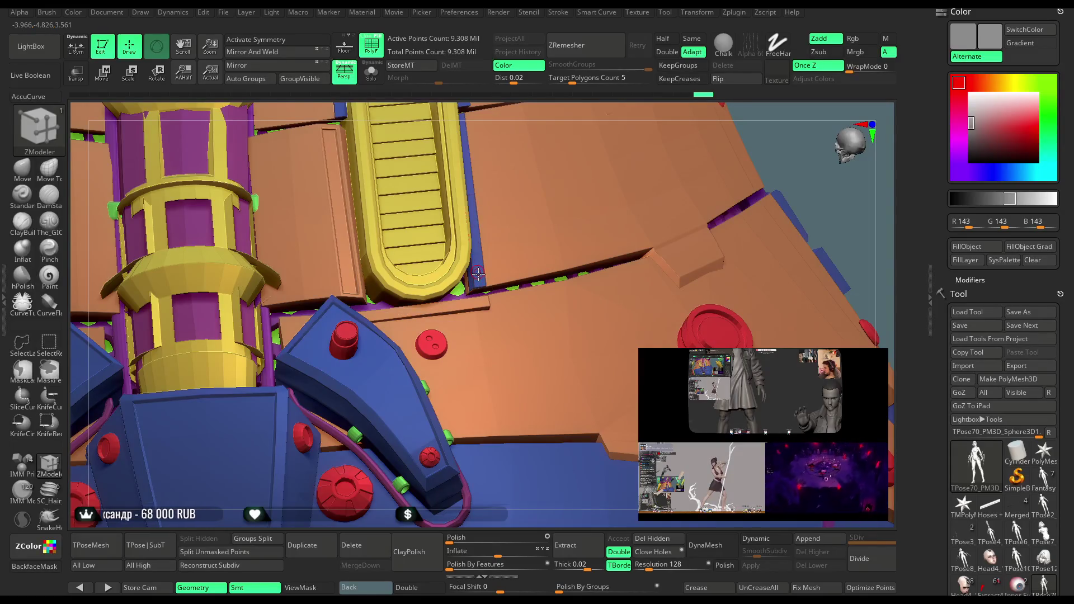
pyautogui.click(478, 273)
pyautogui.moveTo(341, 520); pyautogui.dragTo(379, 407, button='right')
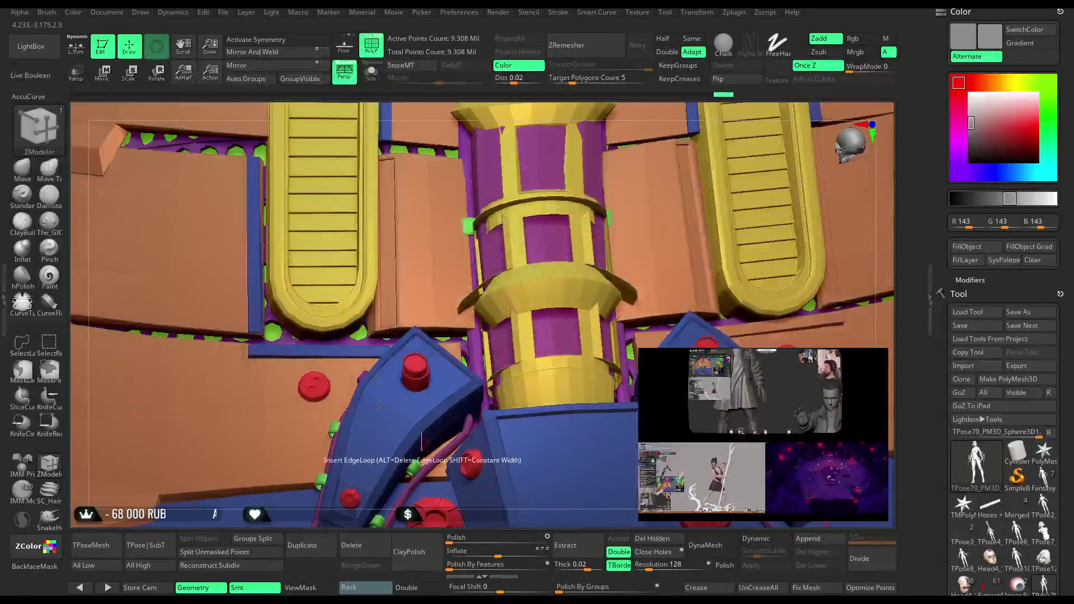
pyautogui.click(328, 351)
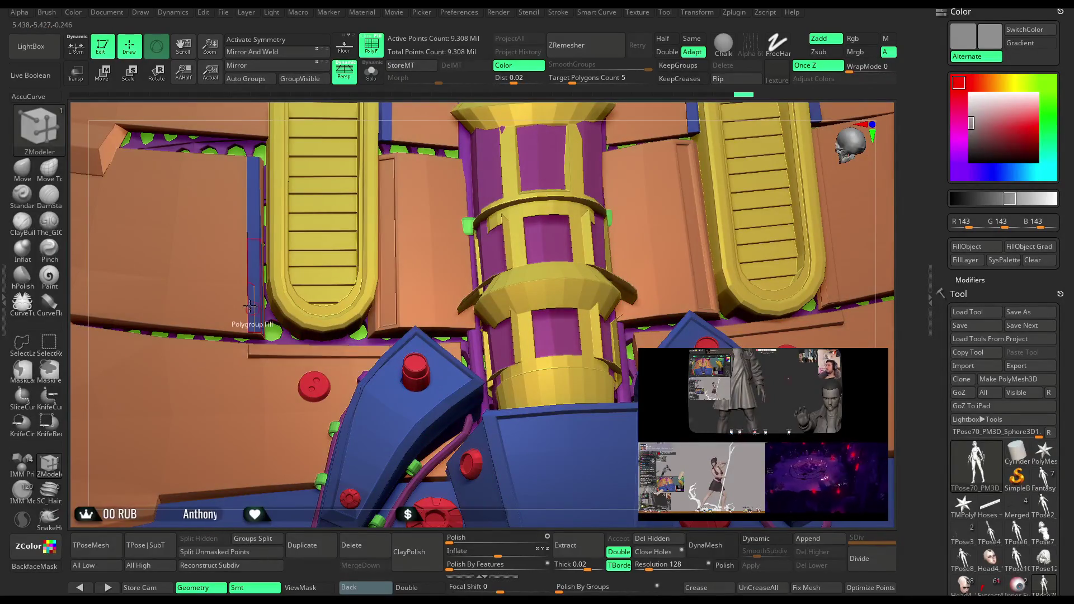
pyautogui.click(252, 305)
# Fill the large lower-torso group and the blue pieces near the yellow vent orange.
pyautogui.moveTo(324, 509)
pyautogui.keyDown('ctrl'); pyautogui.mouseDown(button='right')
pyautogui.moveTo(336, 498)
pyautogui.moveTo(349, 301)
pyautogui.moveTo(458, 281)
pyautogui.mouseUp(button='right'); pyautogui.keyUp('ctrl')
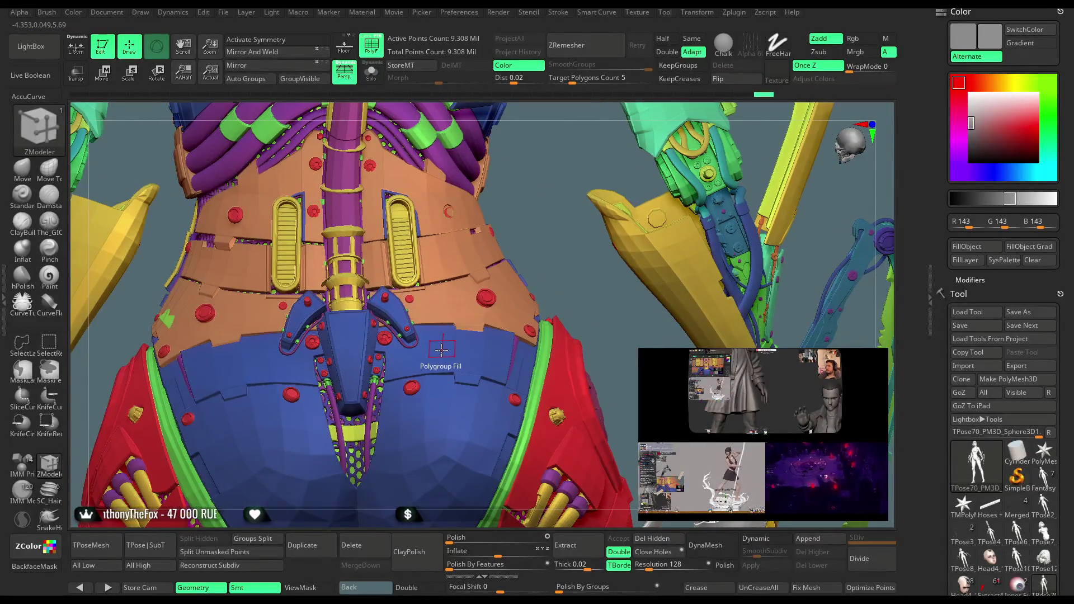
pyautogui.click(439, 402)
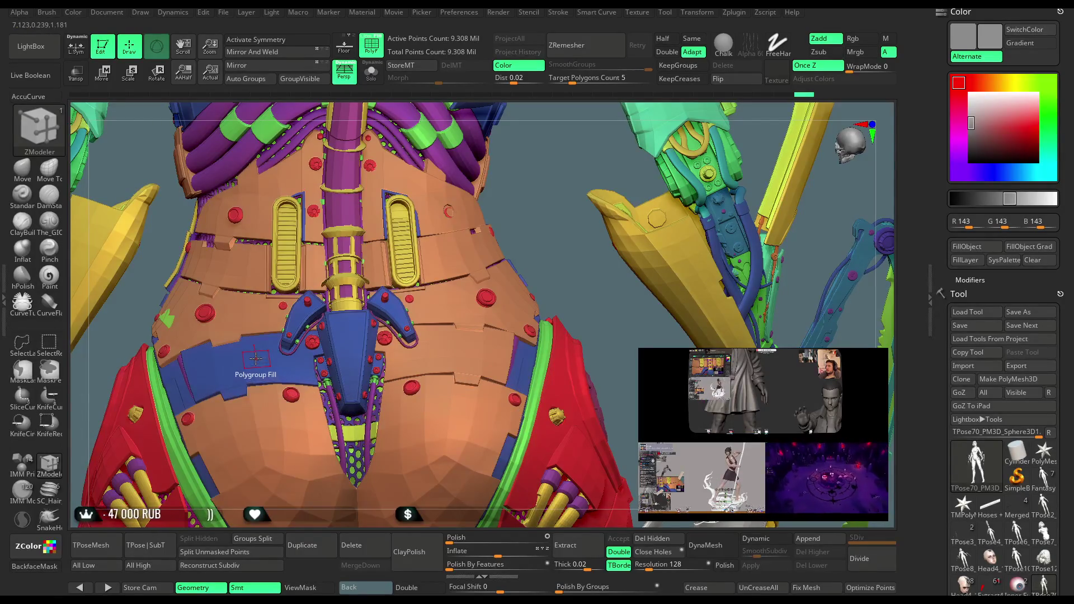
pyautogui.moveTo(476, 230)
pyautogui.mouseDown(button='right')
pyautogui.moveTo(490, 215)
pyautogui.moveTo(459, 184)
pyautogui.moveTo(559, 187)
pyautogui.moveTo(622, 227)
pyautogui.moveTo(537, 292)
pyautogui.moveTo(525, 295)
pyautogui.moveTo(674, 161)
pyautogui.moveTo(434, 300)
pyautogui.mouseUp(button='right')
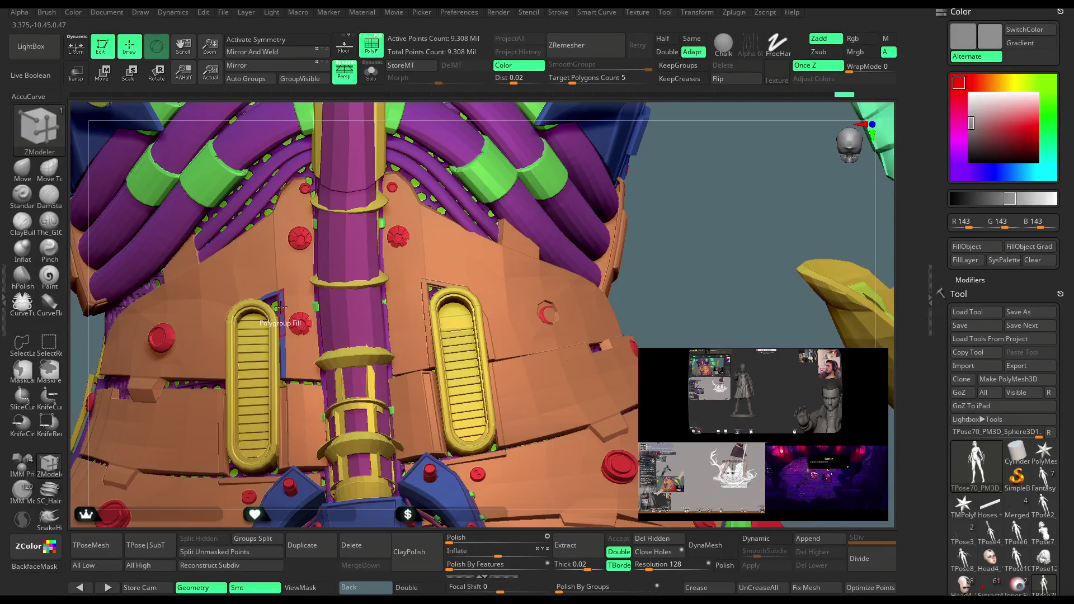
pyautogui.moveTo(699, 251); pyautogui.dragTo(547, 251)
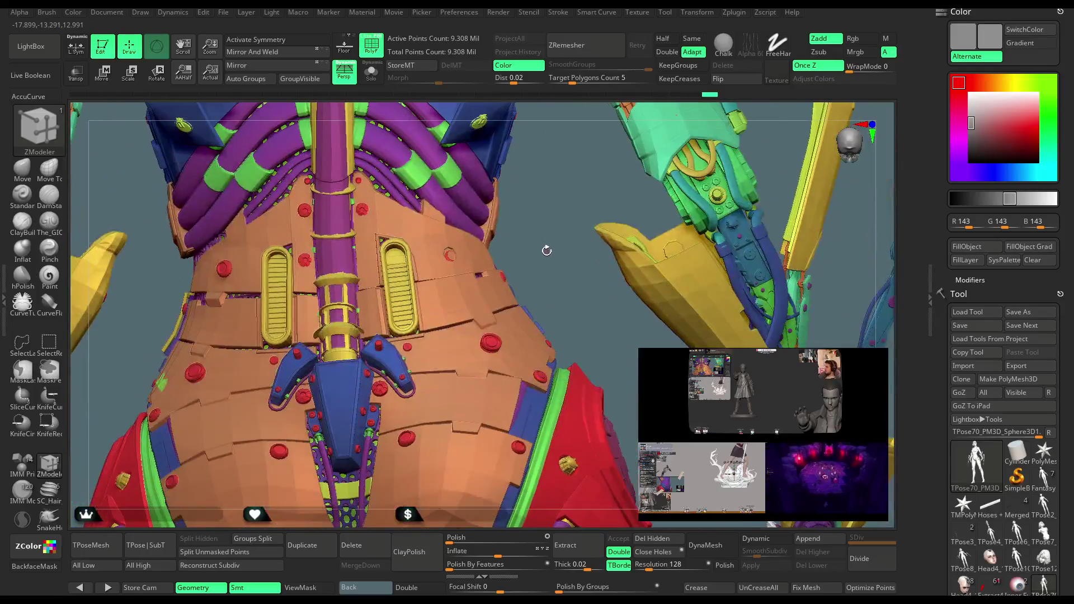
pyautogui.click(387, 359)
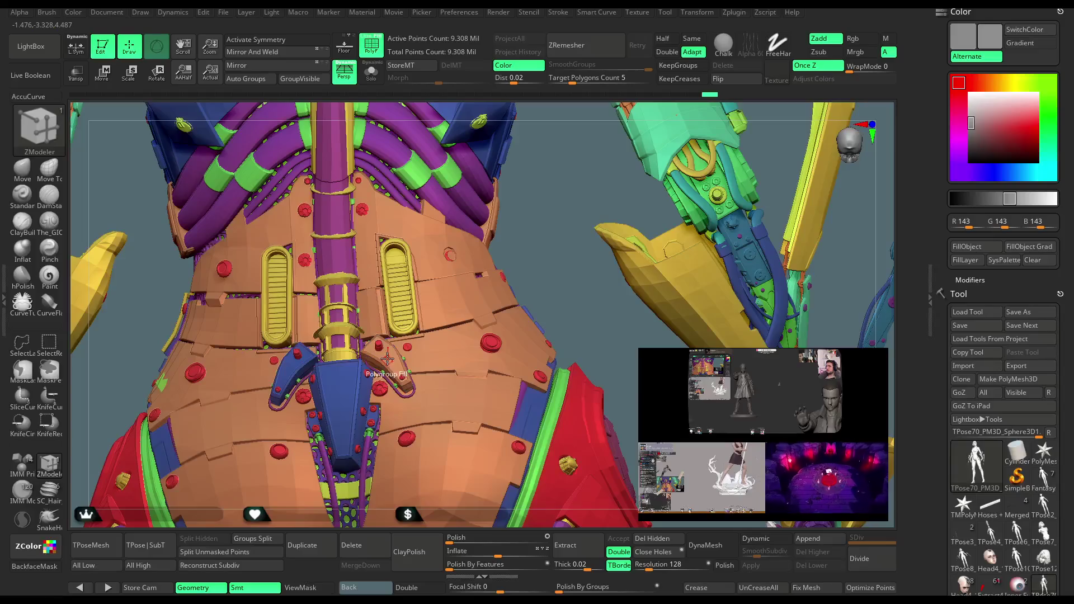
pyautogui.keyDown('alt'); pyautogui.moveTo(559, 220); pyautogui.dragTo(307, 437); pyautogui.keyUp('alt')
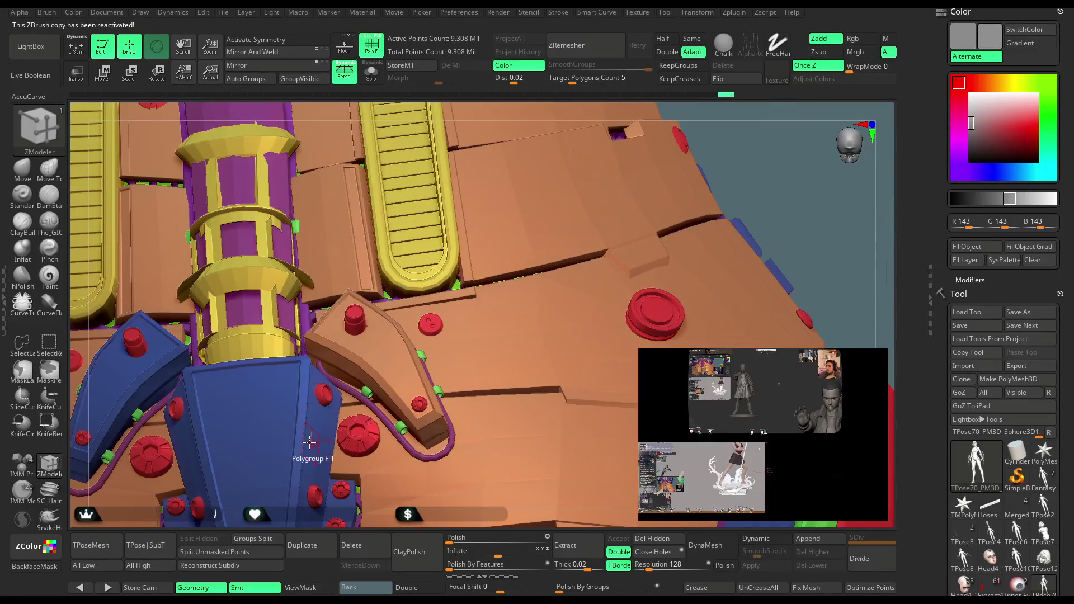
pyautogui.click(309, 443)
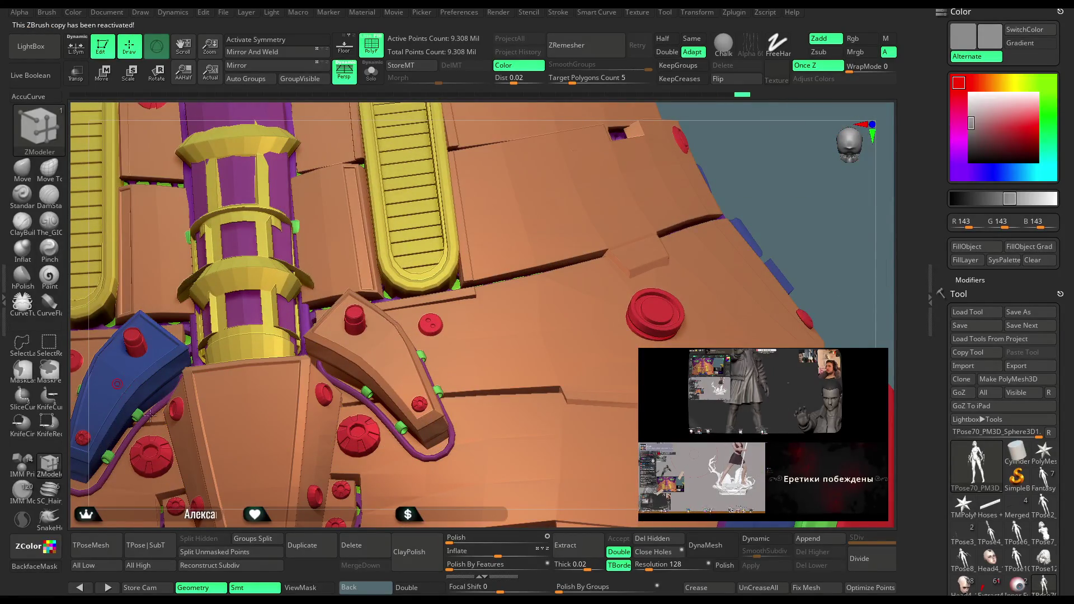
pyautogui.click(117, 384)
pyautogui.moveTo(324, 503)
pyautogui.mouseDown()
pyautogui.moveTo(338, 236)
pyautogui.moveTo(544, 130)
pyautogui.moveTo(509, 154)
pyautogui.moveTo(470, 223)
pyautogui.moveTo(448, 235)
pyautogui.moveTo(480, 264)
pyautogui.moveTo(504, 213)
pyautogui.moveTo(468, 226)
pyautogui.moveTo(260, 382)
pyautogui.mouseUp()
pyautogui.hotkey('ctrl', 'shift')
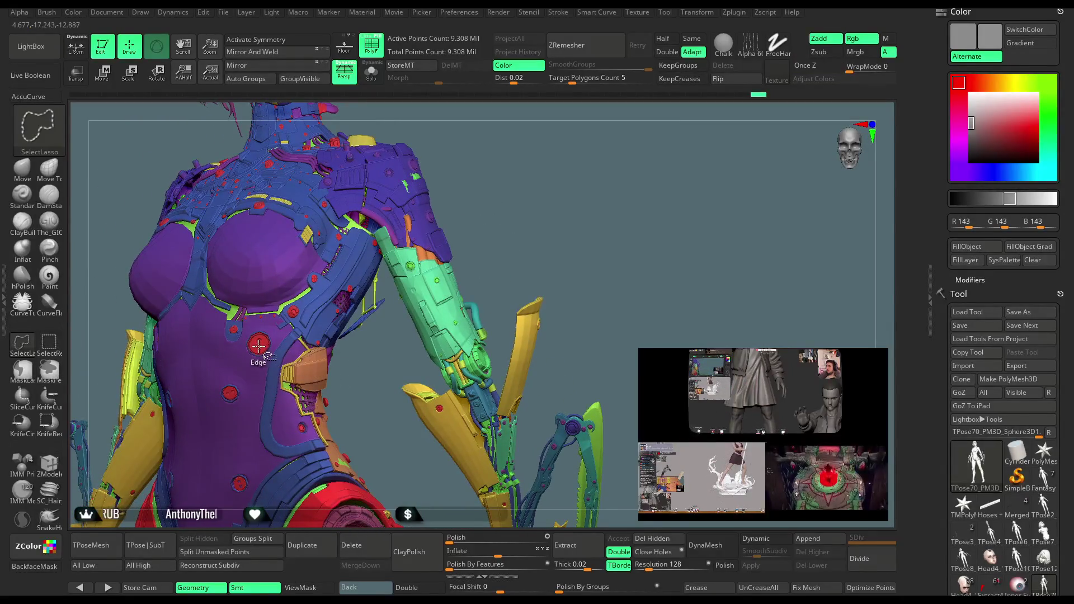
# Isolate the red button studs and caps using polygroup hiding and masking, with mask display off.
pyautogui.click(49, 342)
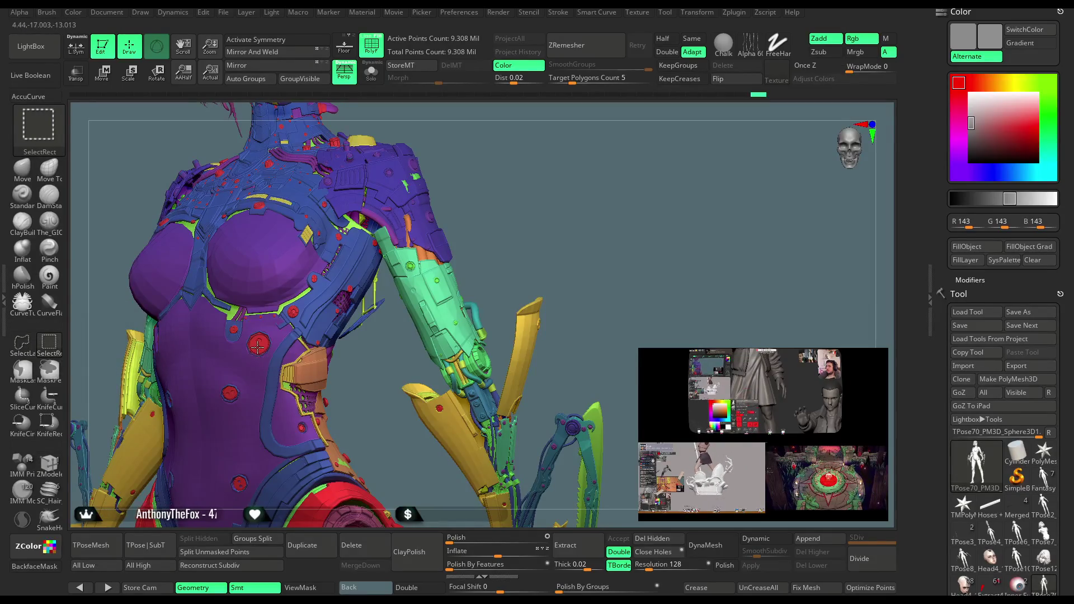
pyautogui.keyDown('ctrl'); pyautogui.keyDown('shift'); pyautogui.click(258, 347); pyautogui.keyUp('shift'); pyautogui.keyUp('ctrl')
pyautogui.moveTo(343, 343)
pyautogui.mouseDown()
pyautogui.moveTo(412, 280)
pyautogui.moveTo(415, 302)
pyautogui.mouseUp()
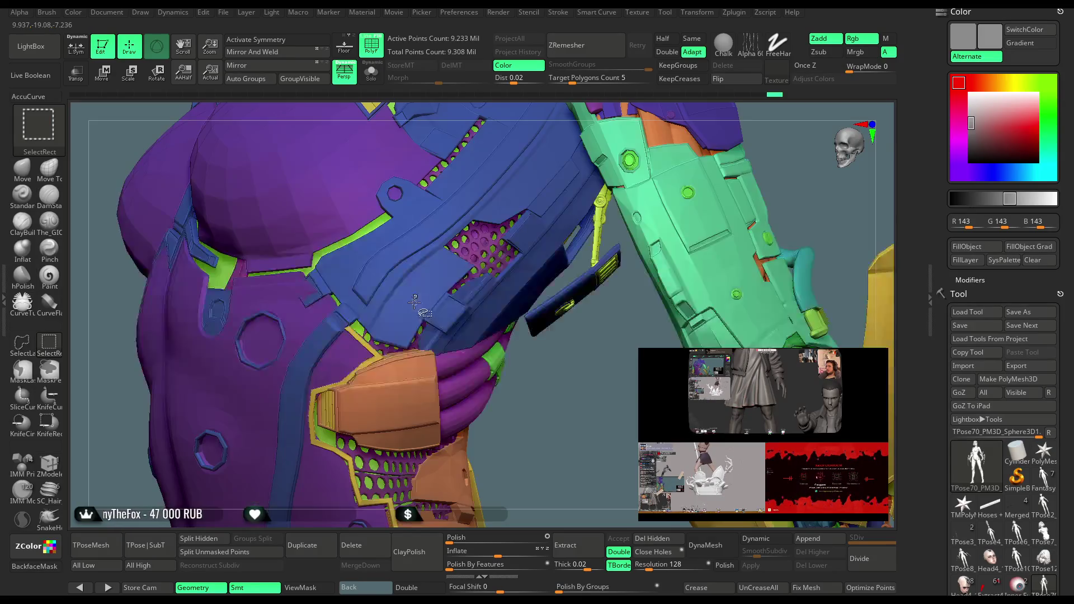
pyautogui.press('ctrl')
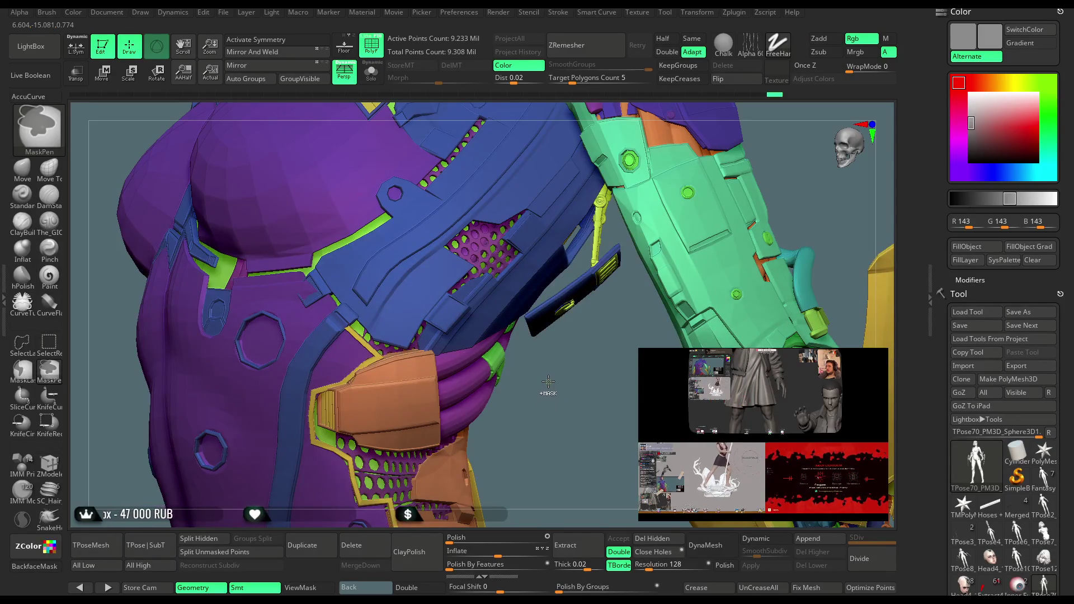
pyautogui.keyDown('ctrl'); pyautogui.click(549, 381); pyautogui.keyUp('ctrl')
pyautogui.keyDown('ctrl'); pyautogui.keyDown('shift'); pyautogui.click(550, 388); pyautogui.keyUp('shift'); pyautogui.keyUp('ctrl')
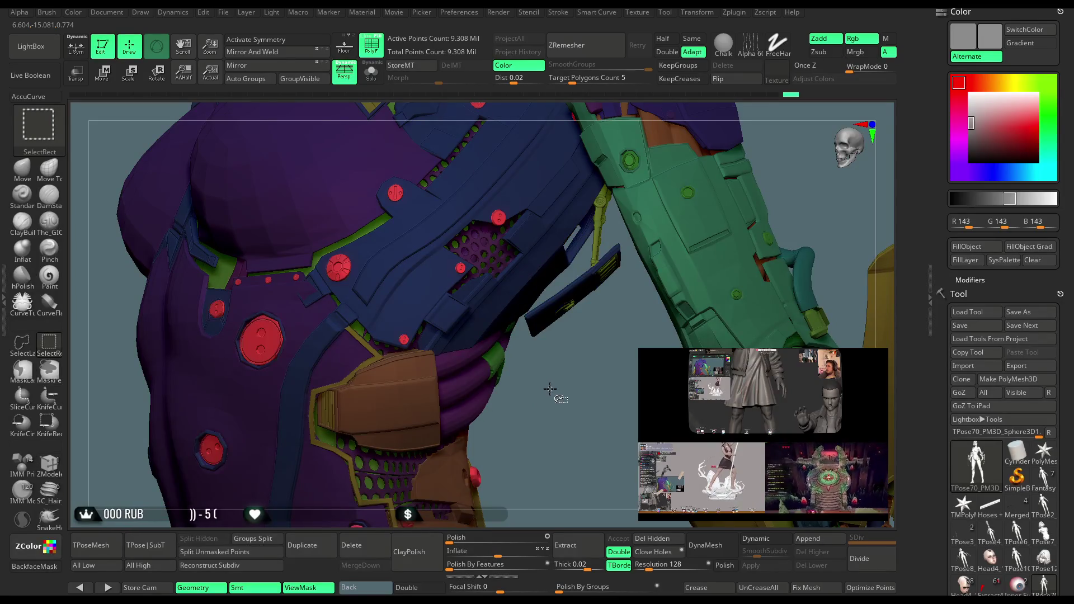
pyautogui.press('ctrl')
pyautogui.hotkey('ctrl', 'z')
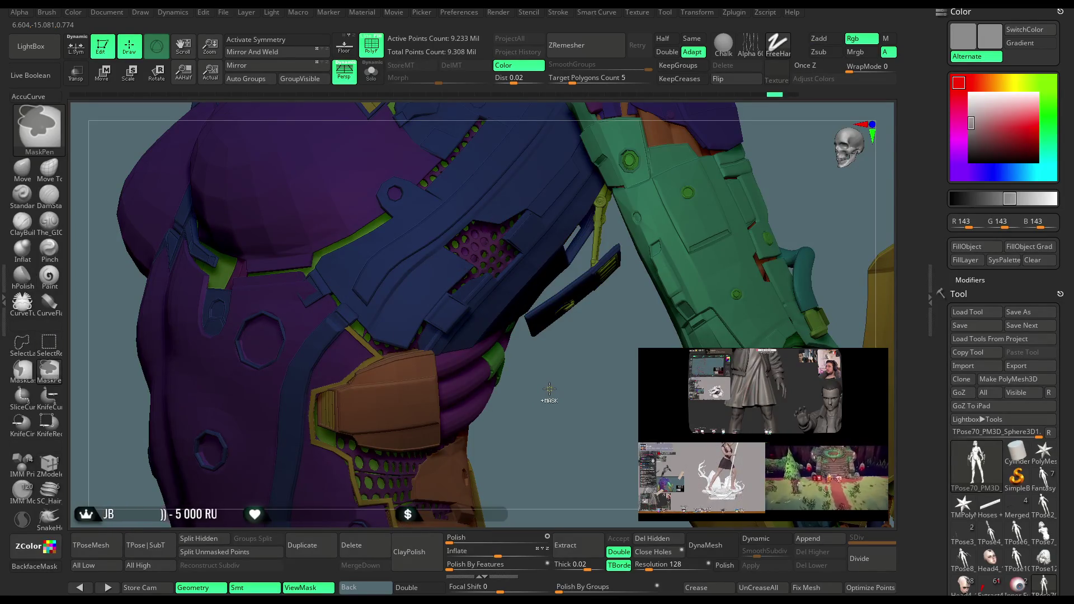
pyautogui.hotkey('ctrl', 'h')
pyautogui.hotkey('ctrl', 'shift')
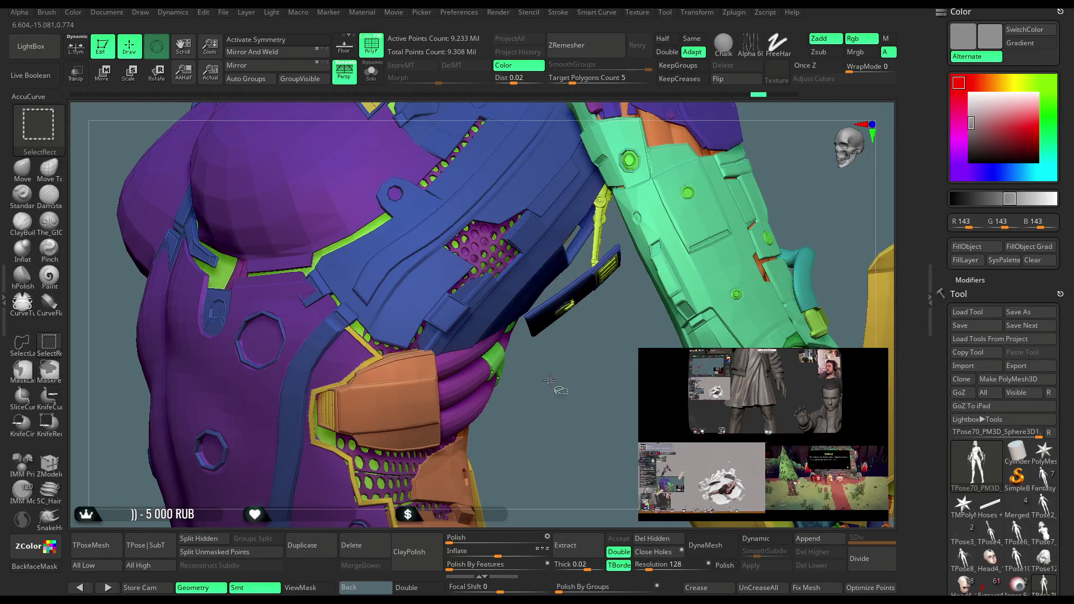
pyautogui.keyDown('ctrl'); pyautogui.keyDown('shift'); pyautogui.click(552, 400); pyautogui.keyUp('shift'); pyautogui.keyUp('ctrl')
# Lasso-hide the lower-left red pieces while orbiting, then unhide them.
pyautogui.moveTo(344, 392); pyautogui.dragTo(334, 330)
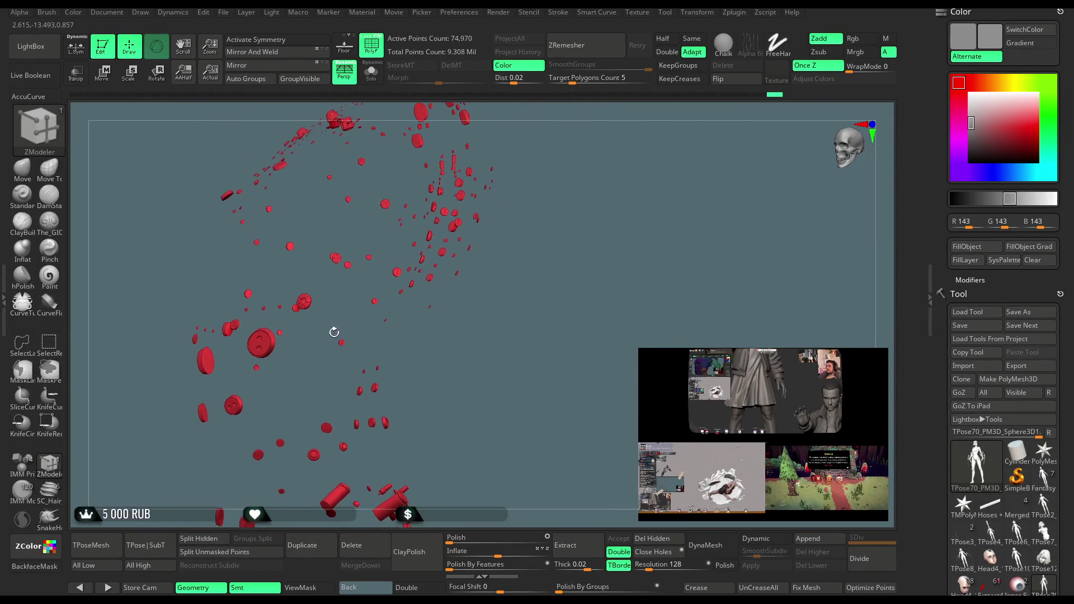
pyautogui.click(22, 344)
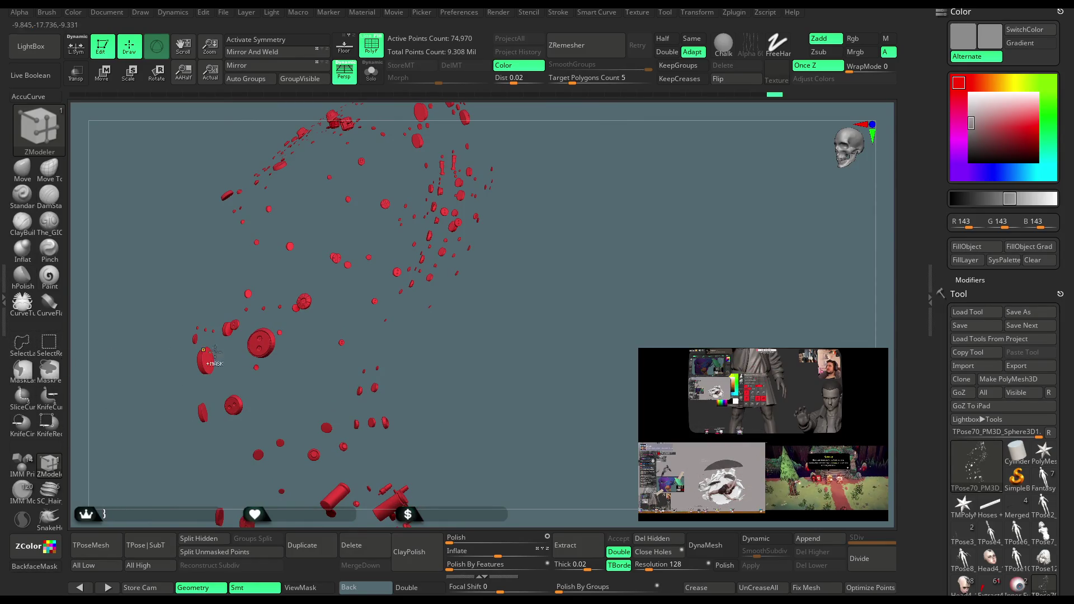
pyautogui.moveTo(133, 311)
pyautogui.keyDown('ctrl'); pyautogui.keyDown('shift'); pyautogui.mouseDown()
pyautogui.moveTo(305, 347)
pyautogui.moveTo(369, 506)
pyautogui.moveTo(428, 414)
pyautogui.moveTo(382, 339)
pyautogui.mouseUp(); pyautogui.keyUp('shift'); pyautogui.keyUp('ctrl')
pyautogui.moveTo(447, 359)
pyautogui.mouseDown()
pyautogui.moveTo(479, 366)
pyautogui.moveTo(497, 301)
pyautogui.moveTo(501, 313)
pyautogui.moveTo(515, 311)
pyautogui.moveTo(485, 324)
pyautogui.moveTo(498, 391)
pyautogui.moveTo(491, 371)
pyautogui.moveTo(475, 372)
pyautogui.mouseUp()
pyautogui.keyDown('ctrl'); pyautogui.keyDown('shift'); pyautogui.click(490, 317); pyautogui.keyUp('shift'); pyautogui.keyUp('ctrl')
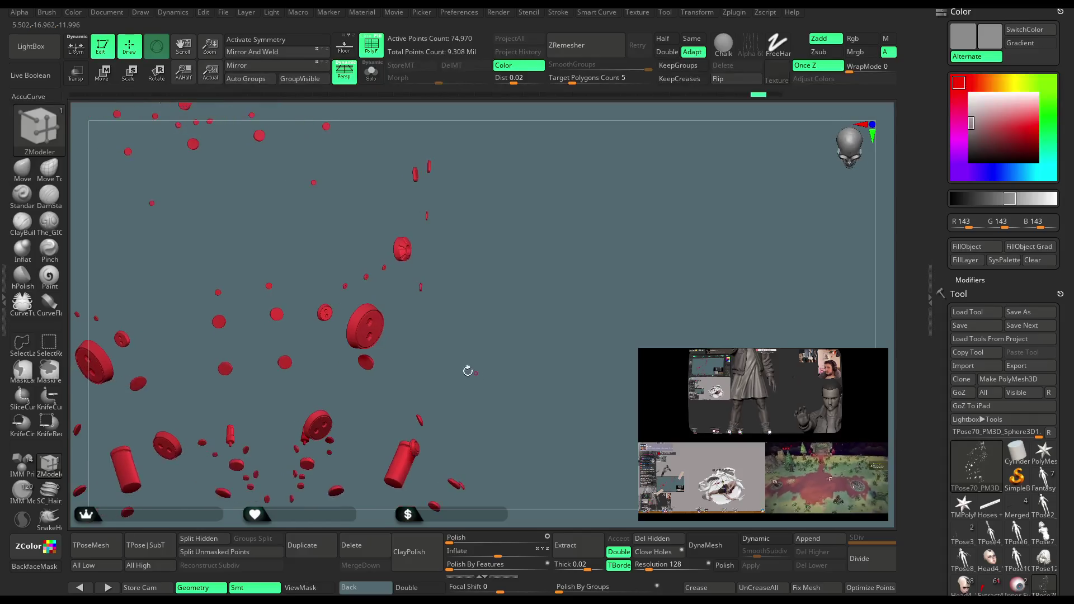
# Lasso-hide two large regions of pieces, then unhide the whole figure and turn on Solo.
pyautogui.hotkey('ctrl', 'shift')
pyautogui.moveTo(363, 295)
pyautogui.keyDown('ctrl'); pyautogui.keyDown('shift'); pyautogui.mouseDown()
pyautogui.moveTo(459, 344)
pyautogui.moveTo(436, 520)
pyautogui.moveTo(302, 525)
pyautogui.moveTo(336, 442)
pyautogui.mouseUp(); pyautogui.keyUp('shift'); pyautogui.keyUp('ctrl')
pyautogui.moveTo(459, 378); pyautogui.dragTo(358, 333)
pyautogui.hotkey('ctrl', 'shift')
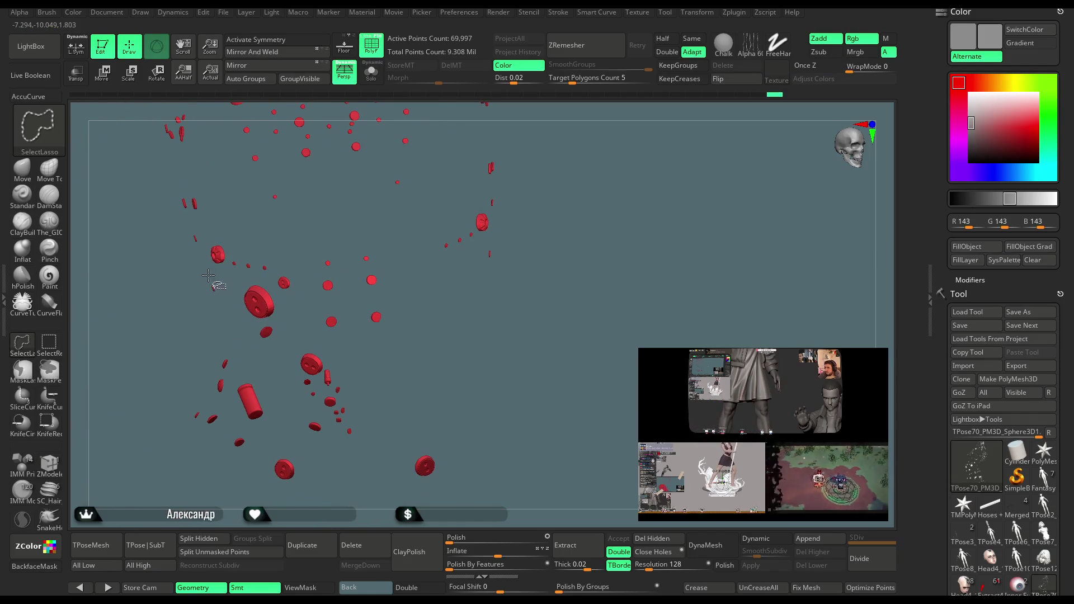
pyautogui.moveTo(278, 272)
pyautogui.keyDown('ctrl'); pyautogui.keyDown('shift'); pyautogui.mouseDown()
pyautogui.moveTo(314, 253)
pyautogui.moveTo(493, 464)
pyautogui.moveTo(224, 495)
pyautogui.moveTo(132, 473)
pyautogui.mouseUp(); pyautogui.keyUp('shift'); pyautogui.keyUp('ctrl')
pyautogui.moveTo(492, 343)
pyautogui.mouseDown()
pyautogui.moveTo(555, 248)
pyautogui.moveTo(537, 314)
pyautogui.moveTo(515, 309)
pyautogui.moveTo(540, 320)
pyautogui.moveTo(511, 184)
pyautogui.moveTo(539, 336)
pyautogui.moveTo(527, 364)
pyautogui.moveTo(498, 374)
pyautogui.moveTo(464, 411)
pyautogui.mouseUp()
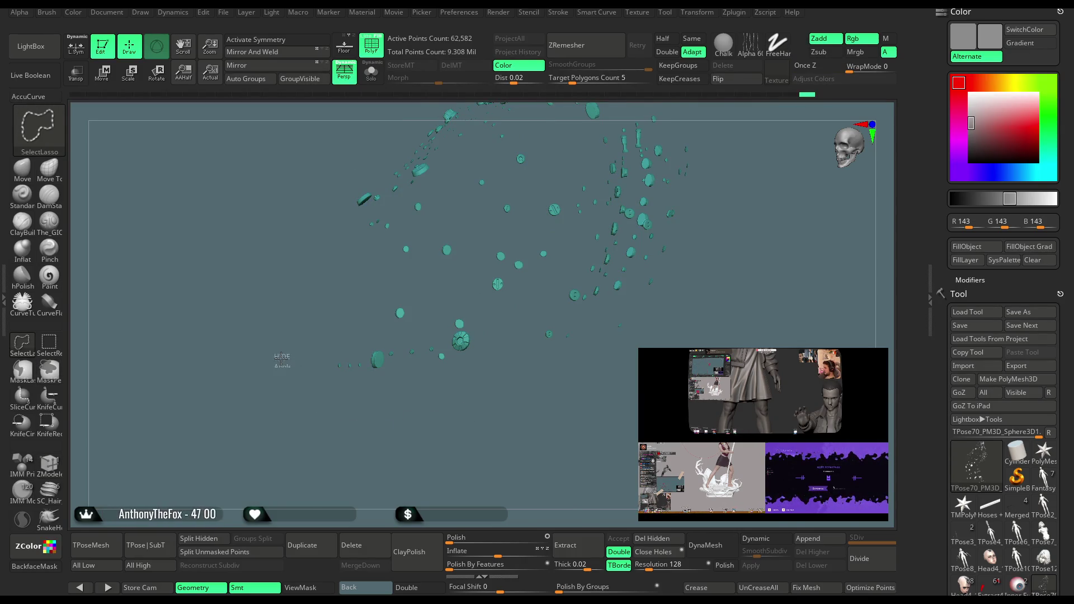
pyautogui.keyDown('ctrl'); pyautogui.keyDown('shift'); pyautogui.click(280, 361); pyautogui.keyUp('shift'); pyautogui.keyUp('ctrl')
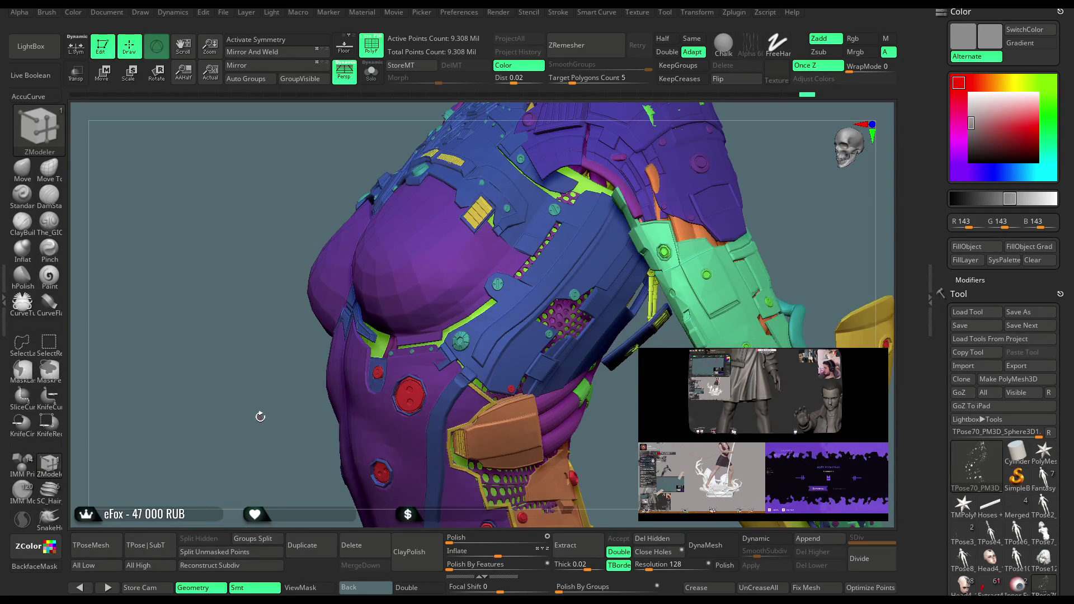
pyautogui.click(371, 72)
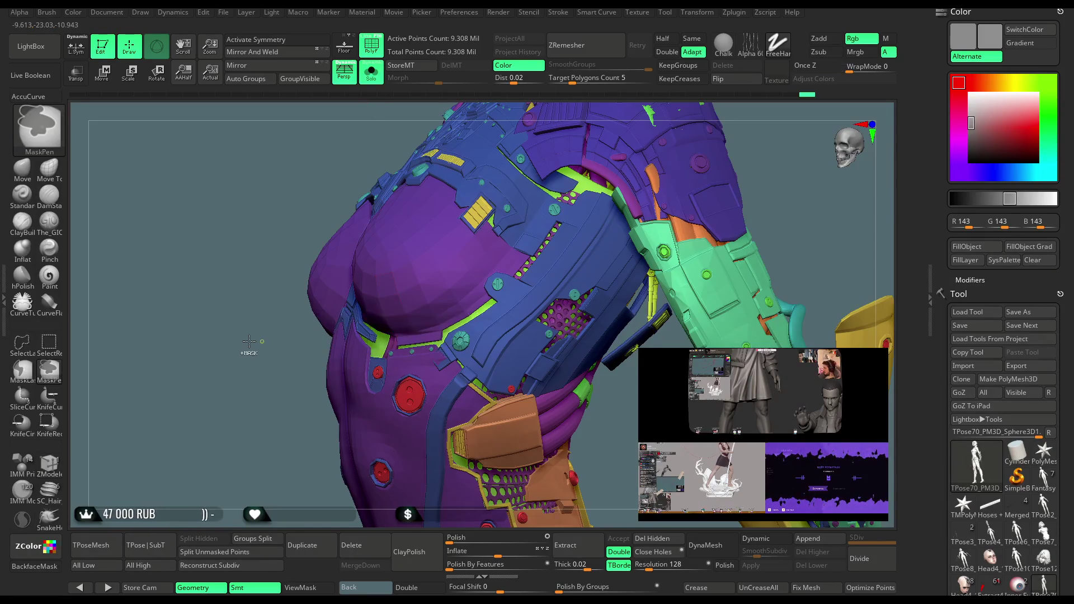
# Hide two small outlined areas while orbiting, then unhide all geometry.
pyautogui.moveTo(250, 350)
pyautogui.mouseDown()
pyautogui.moveTo(428, 383)
pyautogui.moveTo(375, 358)
pyautogui.moveTo(349, 363)
pyautogui.mouseUp()
pyautogui.moveTo(297, 318)
pyautogui.mouseDown()
pyautogui.moveTo(304, 332)
pyautogui.moveTo(296, 310)
pyautogui.mouseUp()
pyautogui.moveTo(254, 352)
pyautogui.keyDown('ctrl'); pyautogui.keyDown('shift'); pyautogui.mouseDown()
pyautogui.moveTo(344, 406)
pyautogui.moveTo(291, 319)
pyautogui.moveTo(299, 290)
pyautogui.moveTo(596, 181)
pyautogui.moveTo(599, 168)
pyautogui.mouseUp(); pyautogui.keyUp('shift'); pyautogui.keyUp('ctrl')
pyautogui.keyDown('ctrl'); pyautogui.keyDown('shift'); pyautogui.click(298, 297); pyautogui.keyUp('shift'); pyautogui.keyUp('ctrl')
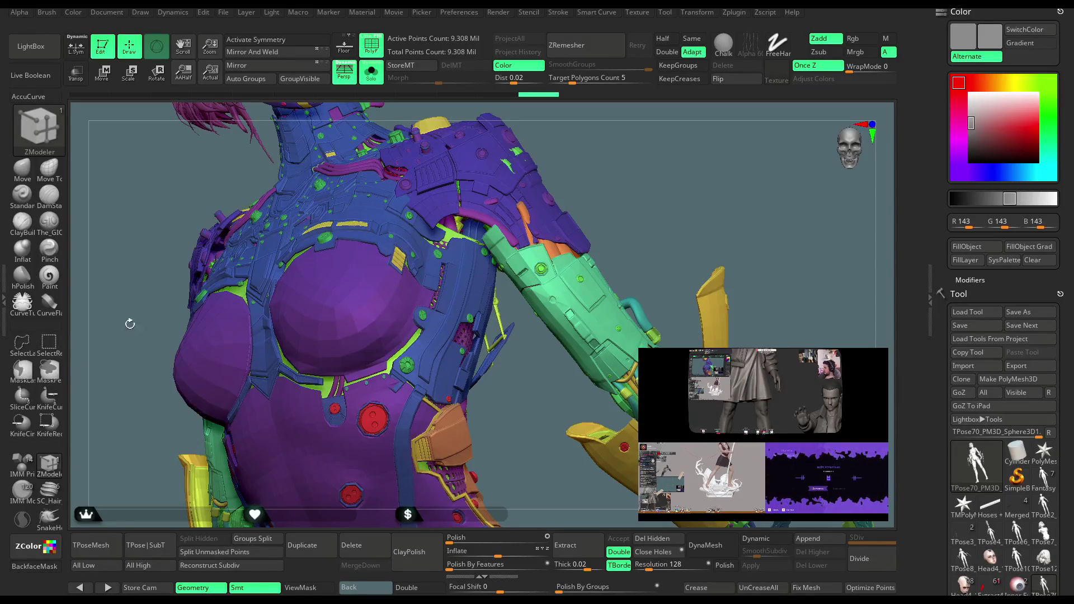
# Isolate the yellow piece's polygroup and rectangle-hide the extra geometry around it.
pyautogui.hotkey('ctrl', 'shift')
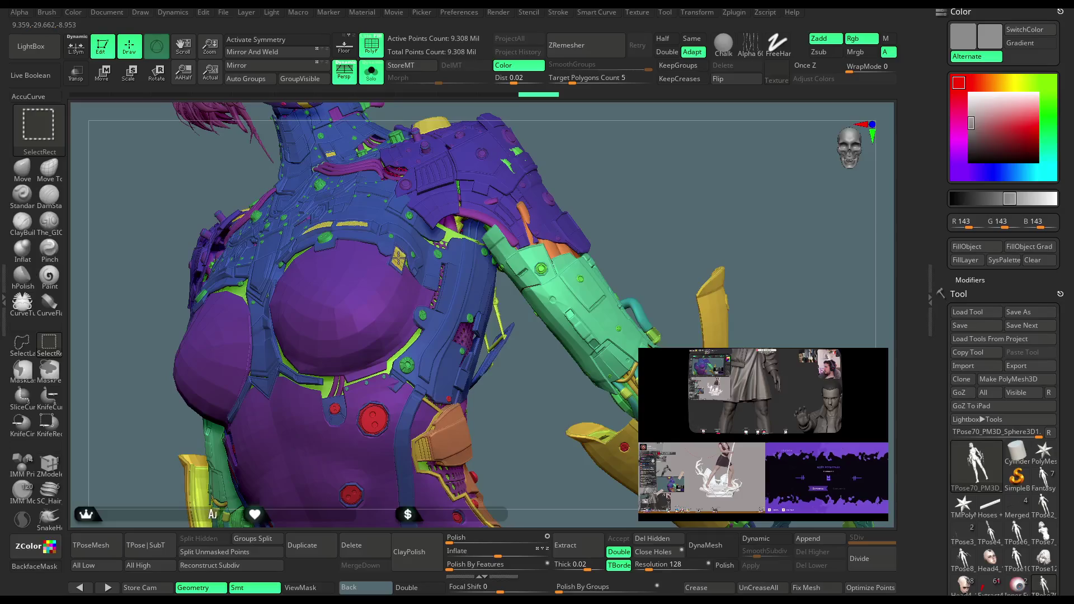
pyautogui.keyDown('ctrl'); pyautogui.keyDown('shift'); pyautogui.click(398, 257); pyautogui.keyUp('shift'); pyautogui.keyUp('ctrl')
pyautogui.moveTo(503, 251)
pyautogui.mouseDown()
pyautogui.moveTo(539, 173)
pyautogui.moveTo(540, 237)
pyautogui.moveTo(531, 232)
pyautogui.mouseUp()
pyautogui.hotkey('ctrl', 'shift')
pyautogui.moveTo(378, 317)
pyautogui.keyDown('ctrl'); pyautogui.keyDown('shift'); pyautogui.mouseDown()
pyautogui.moveTo(432, 358)
pyautogui.moveTo(454, 439)
pyautogui.mouseUp(); pyautogui.keyUp('shift'); pyautogui.keyUp('ctrl')
pyautogui.moveTo(546, 202)
pyautogui.mouseDown()
pyautogui.moveTo(559, 199)
pyautogui.moveTo(569, 241)
pyautogui.moveTo(551, 246)
pyautogui.moveTo(543, 302)
pyautogui.moveTo(484, 325)
pyautogui.moveTo(515, 331)
pyautogui.moveTo(456, 206)
pyautogui.mouseUp()
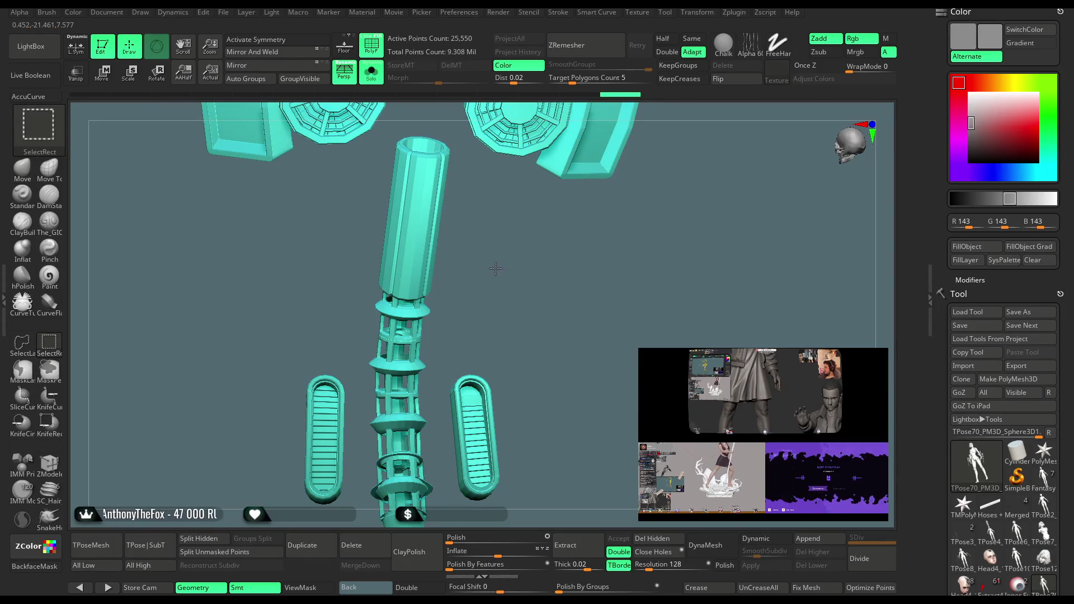
# Unhide everything, isolate the cylinder and tube assembly, and switch ZModeler to polygroup fill.
pyautogui.keyDown('ctrl'); pyautogui.keyDown('shift'); pyautogui.click(496, 271); pyautogui.keyUp('shift'); pyautogui.keyUp('ctrl')
pyautogui.keyDown('alt'); pyautogui.moveTo(497, 273); pyautogui.dragTo(642, 333); pyautogui.keyUp('alt')
pyautogui.moveTo(642, 333)
pyautogui.mouseDown(button='right')
pyautogui.moveTo(532, 297)
pyautogui.moveTo(530, 249)
pyautogui.moveTo(179, 449)
pyautogui.mouseUp(button='right')
pyautogui.keyDown('ctrl'); pyautogui.keyDown('shift'); pyautogui.click(517, 286); pyautogui.keyUp('shift'); pyautogui.keyUp('ctrl')
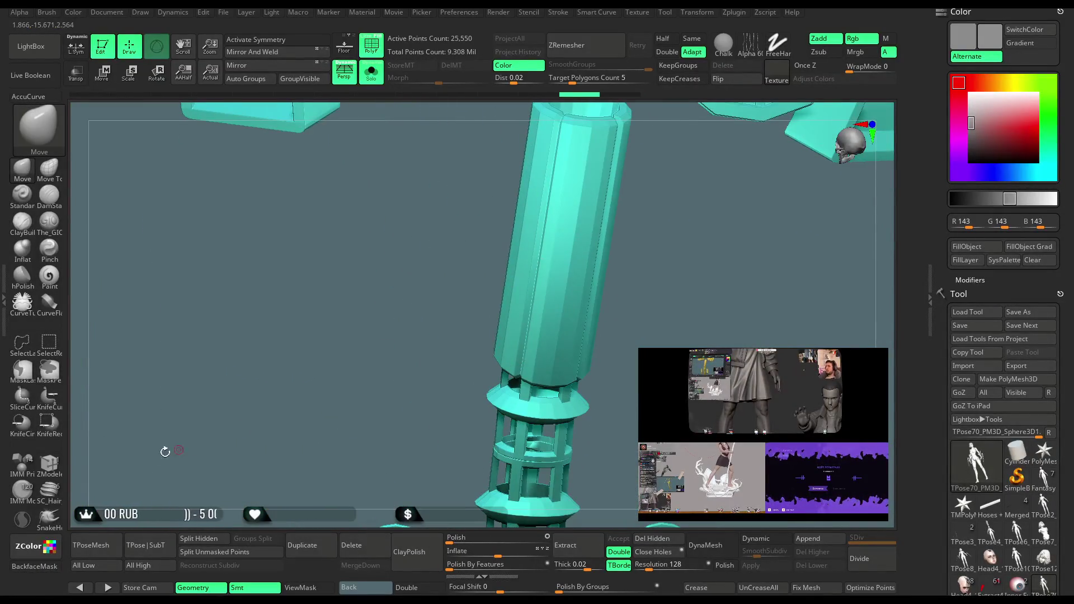
pyautogui.click(49, 463)
# Fill the column's ring sections, cage section and base with the orange polygroup.
pyautogui.moveTo(280, 336)
pyautogui.mouseDown(button='right')
pyautogui.moveTo(336, 313)
pyautogui.moveTo(391, 336)
pyautogui.mouseUp(button='right')
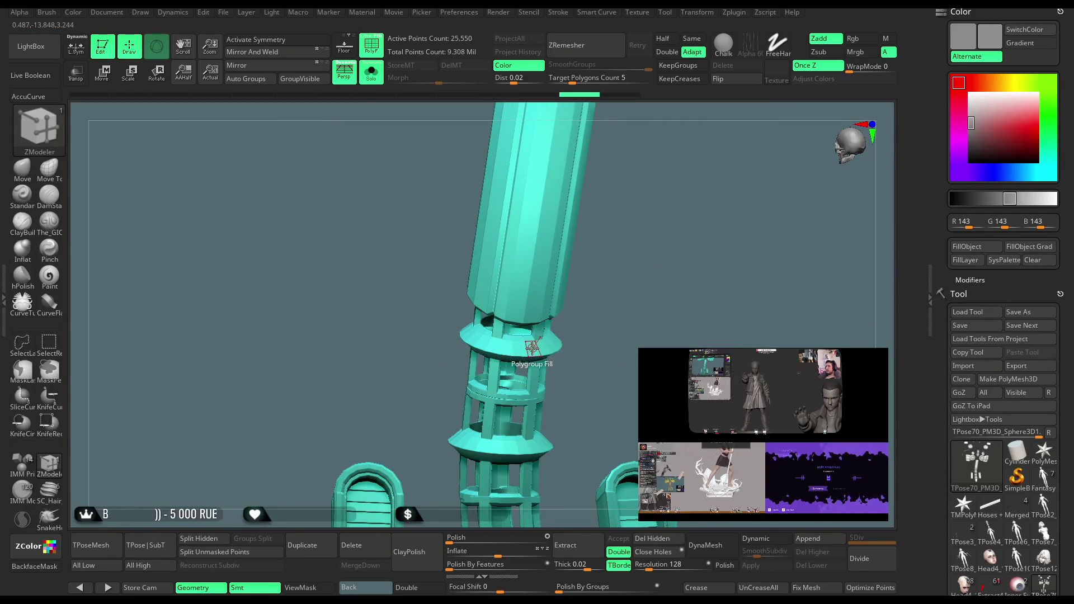
pyautogui.click(532, 349)
pyautogui.moveTo(532, 349); pyautogui.dragTo(513, 321, button='right')
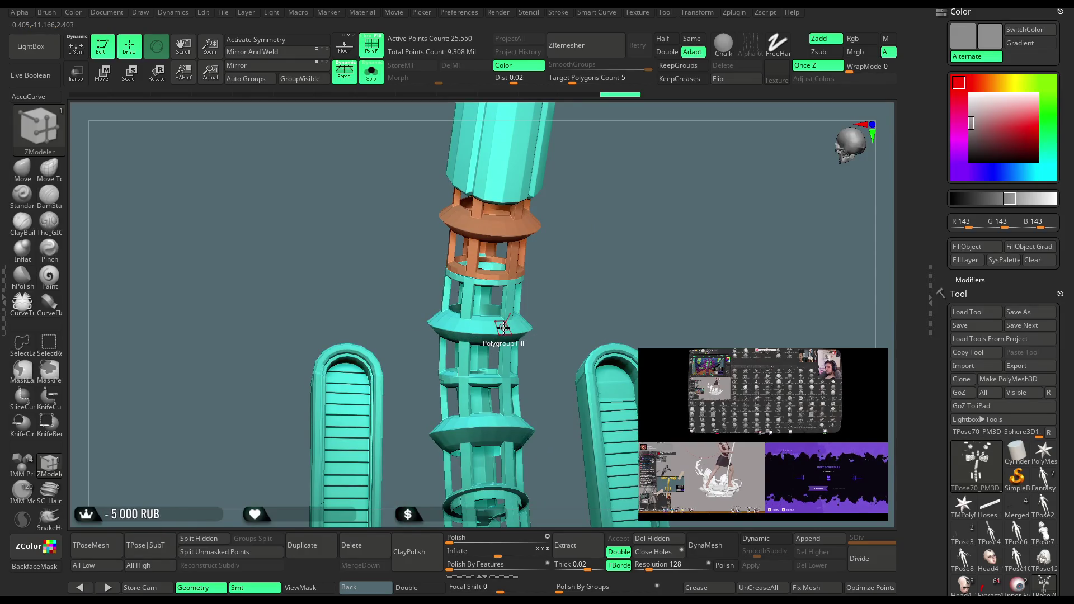
pyautogui.click(511, 326)
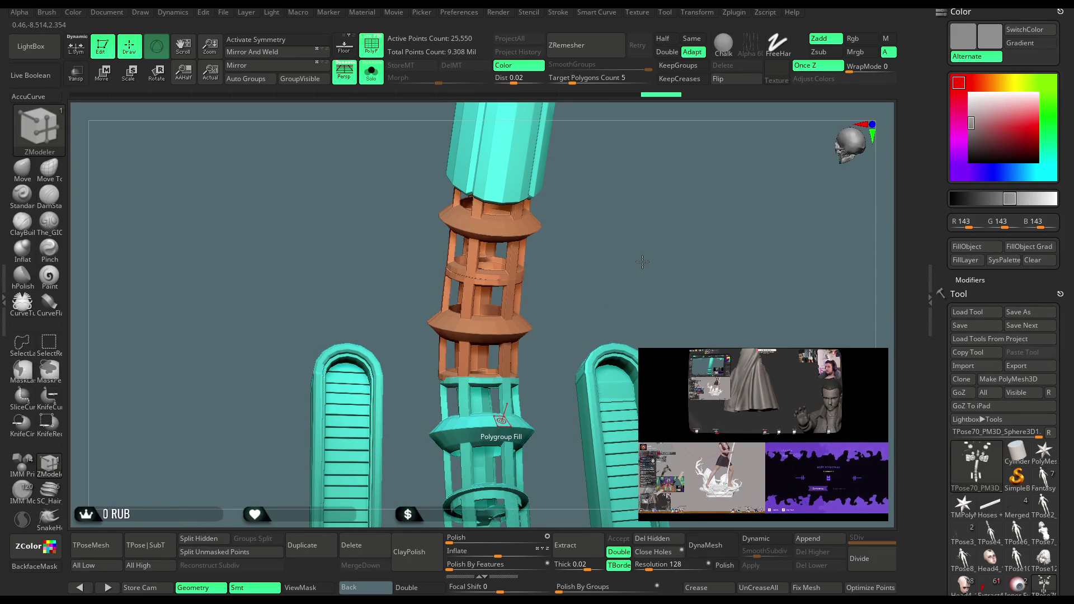
pyautogui.moveTo(649, 278); pyautogui.dragTo(492, 392, button='right')
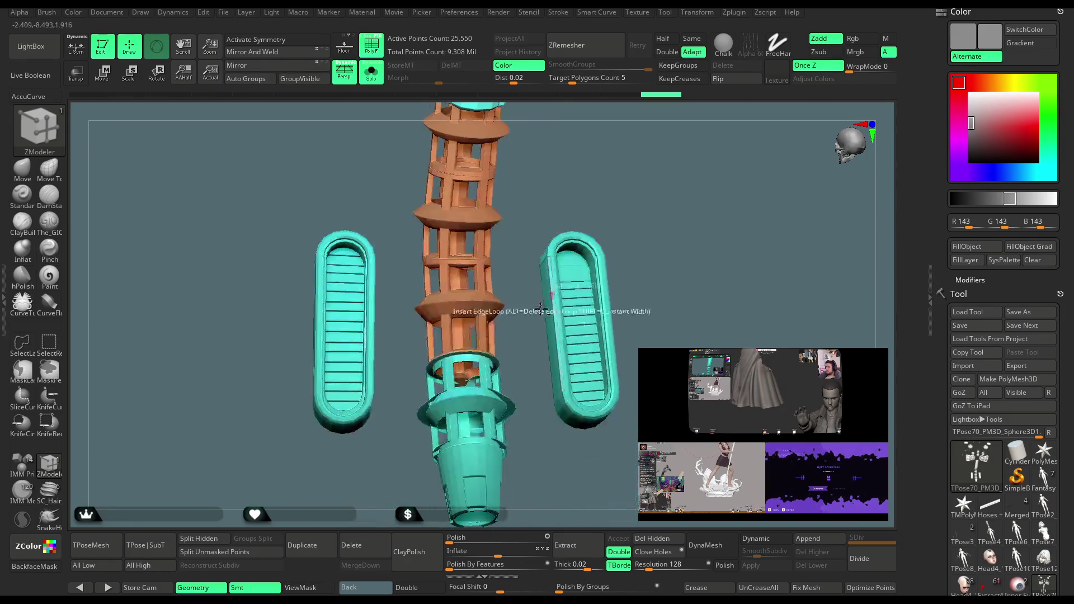
pyautogui.click(479, 404)
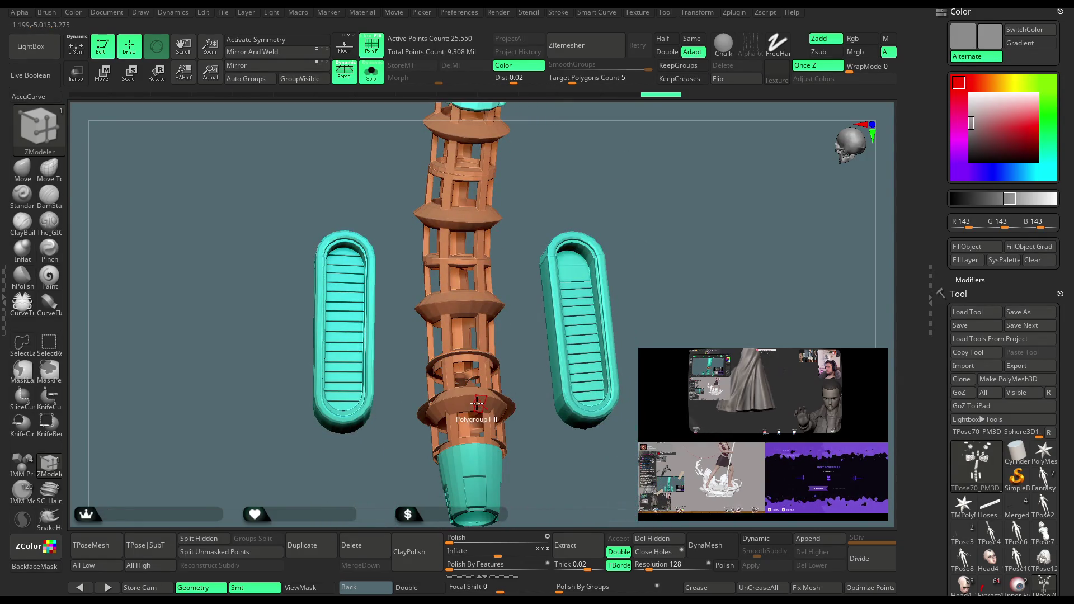
pyautogui.click(475, 463)
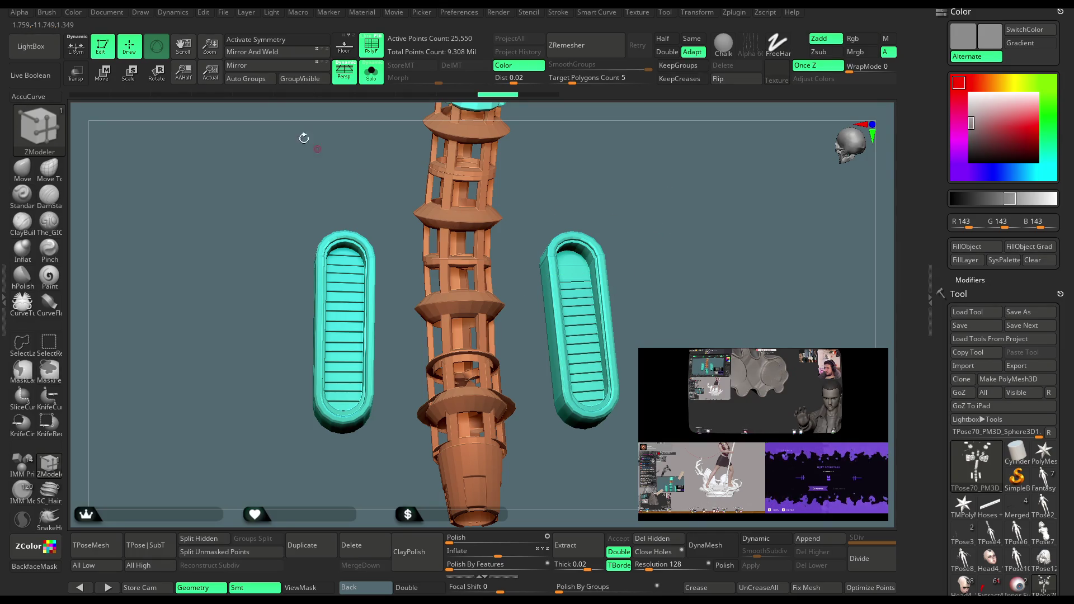
pyautogui.click(226, 12)
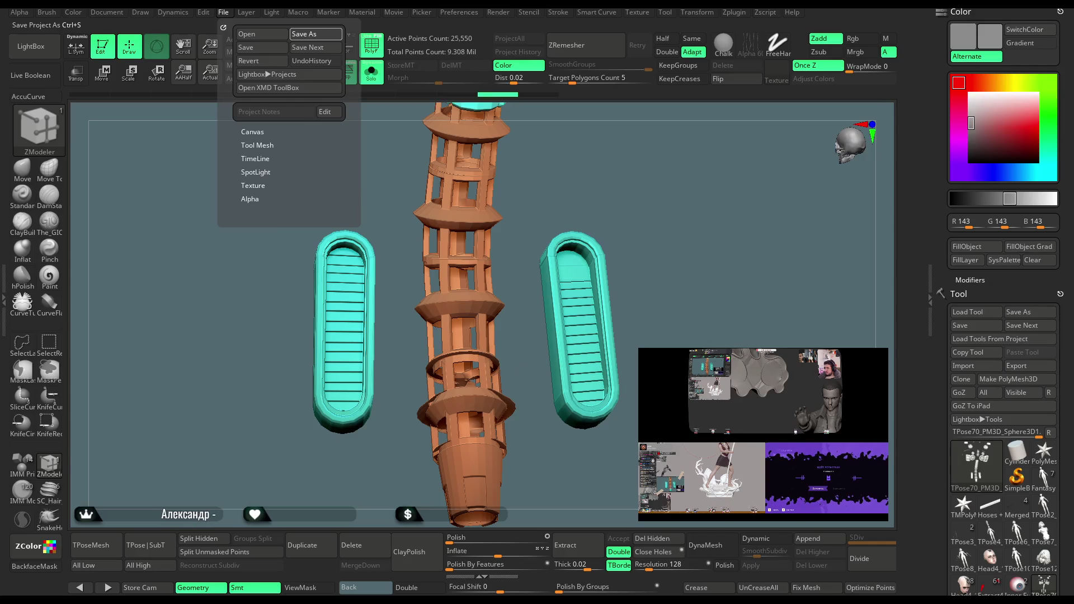
# Save the cyborg figure project with Ctrl+S, keeping the orange column between the teal grille pieces.
pyautogui.hotkey('ctrl', 's')
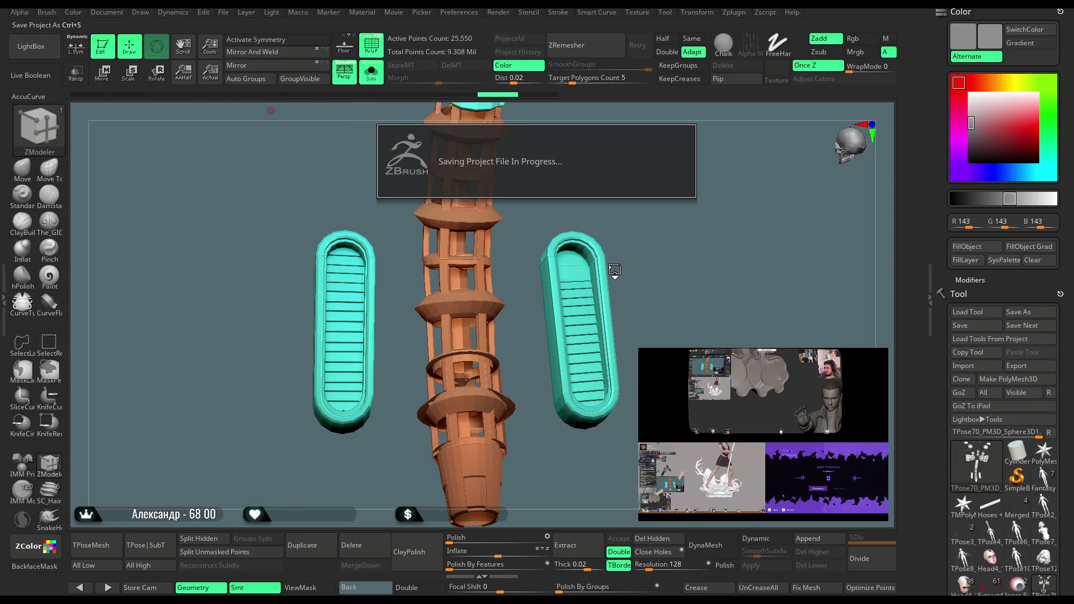
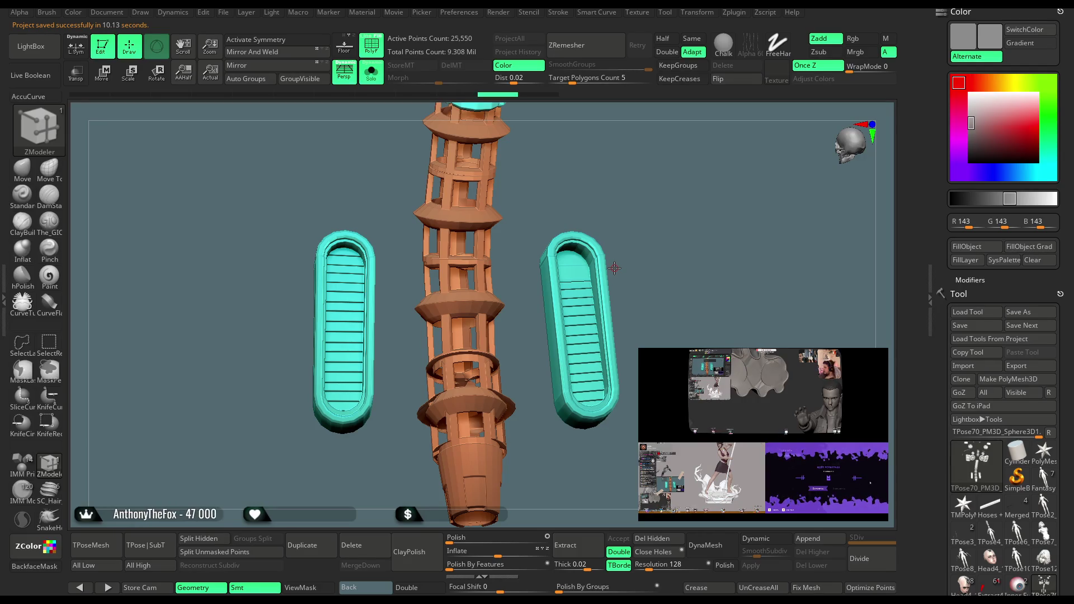
# Polygroup Fill the right and left plates' outer walls, inner walls, steps and rim orange.
pyautogui.scroll(5, 580, 282)
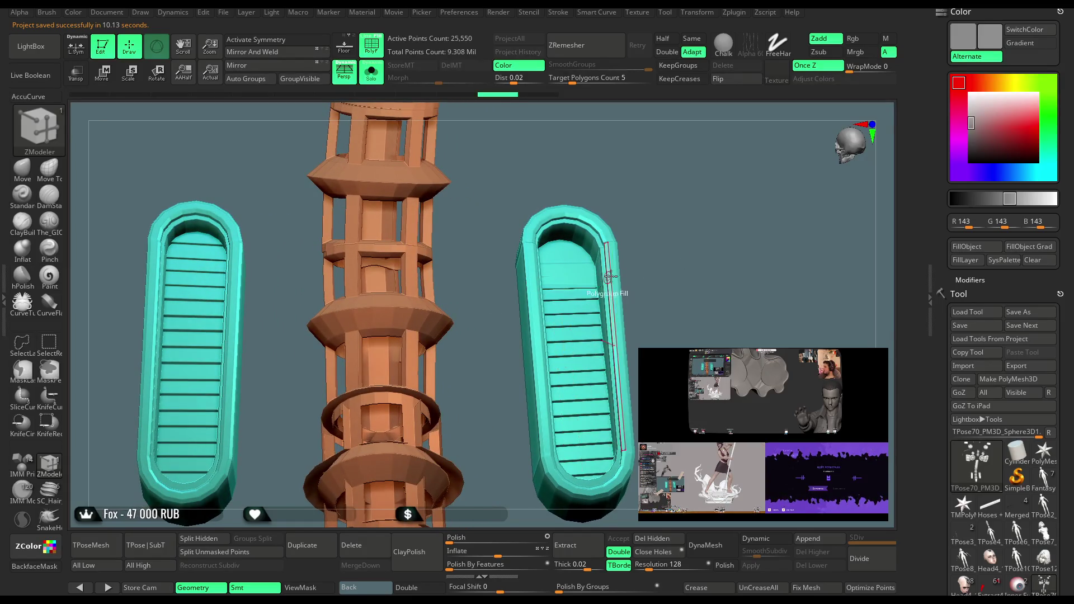
pyautogui.click(576, 304)
pyautogui.moveTo(666, 243); pyautogui.dragTo(567, 244)
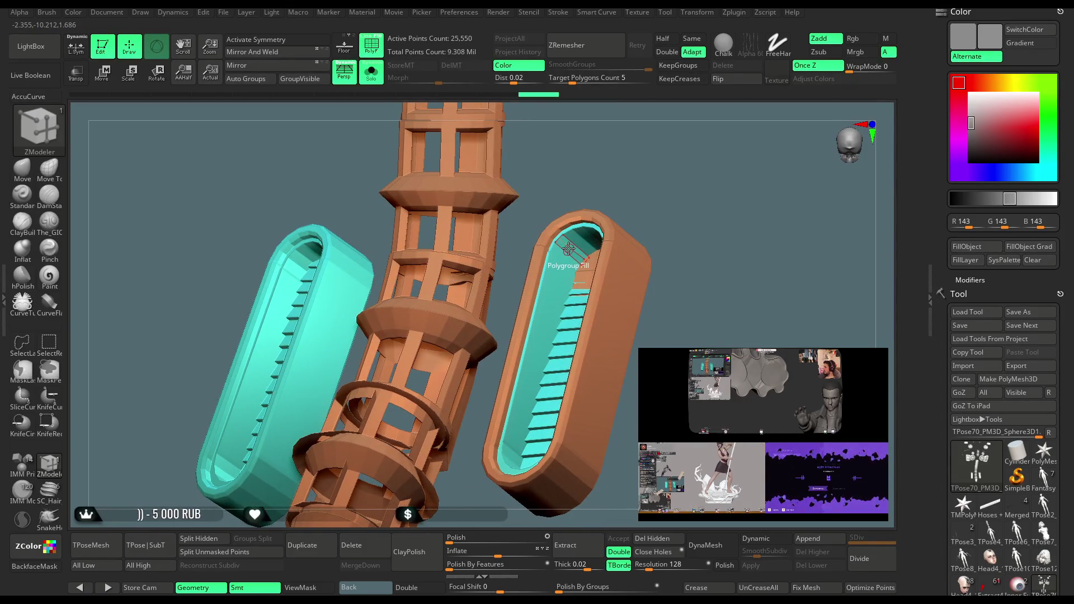
pyautogui.click(569, 250)
pyautogui.moveTo(568, 250)
pyautogui.mouseDown()
pyautogui.moveTo(586, 304)
pyautogui.moveTo(559, 218)
pyautogui.mouseUp()
pyautogui.click(589, 306)
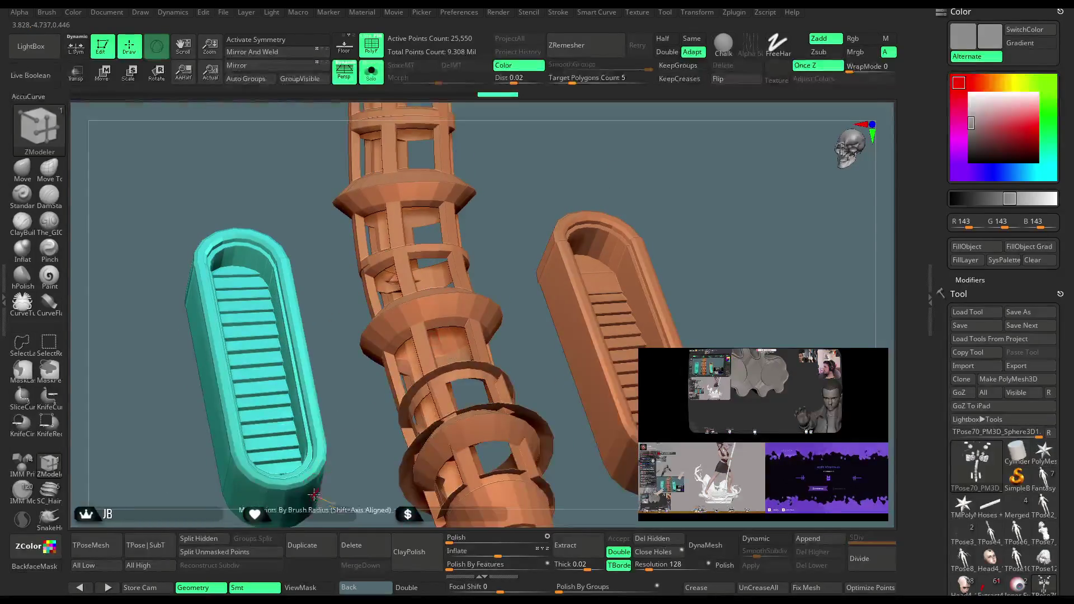
pyautogui.click(289, 455)
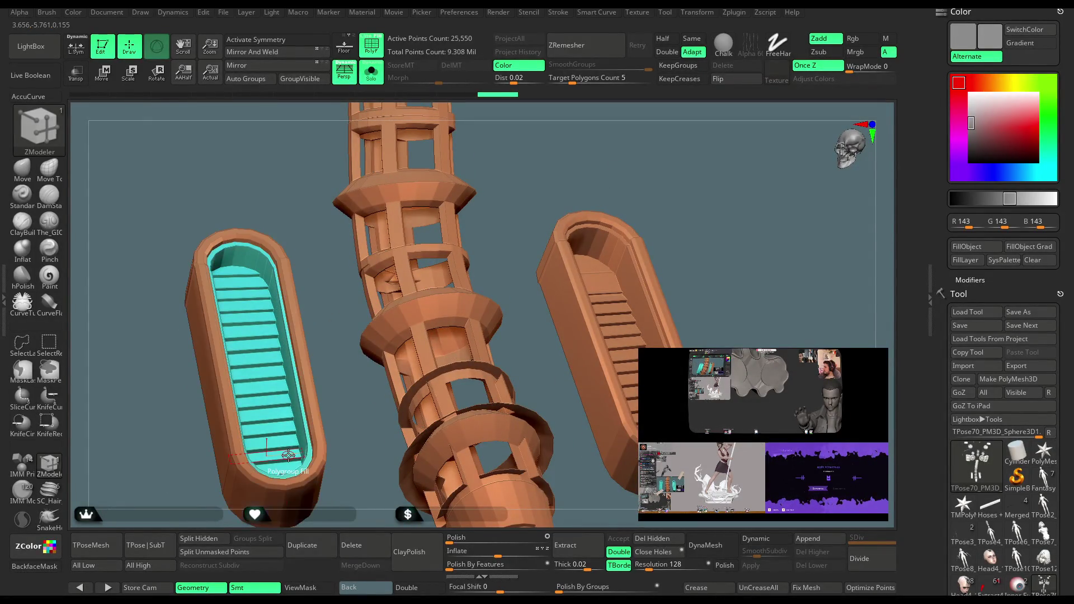
pyautogui.click(299, 467)
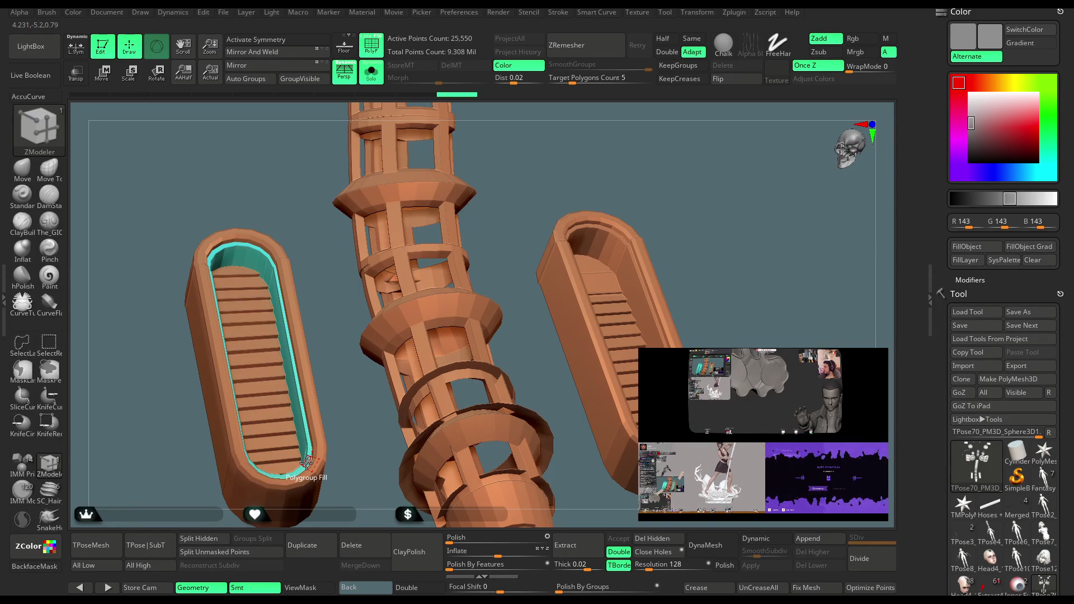
pyautogui.click(307, 463)
# Unhide all parts, then isolate the plate and tower parts with Solo.
pyautogui.moveTo(504, 447)
pyautogui.mouseDown()
pyautogui.moveTo(559, 347)
pyautogui.moveTo(619, 282)
pyautogui.moveTo(606, 228)
pyautogui.moveTo(647, 181)
pyautogui.moveTo(633, 190)
pyautogui.moveTo(613, 368)
pyautogui.mouseUp()
pyautogui.keyDown('ctrl'); pyautogui.keyDown('shift'); pyautogui.click(606, 239); pyautogui.keyUp('shift'); pyautogui.keyUp('ctrl')
pyautogui.click(371, 72)
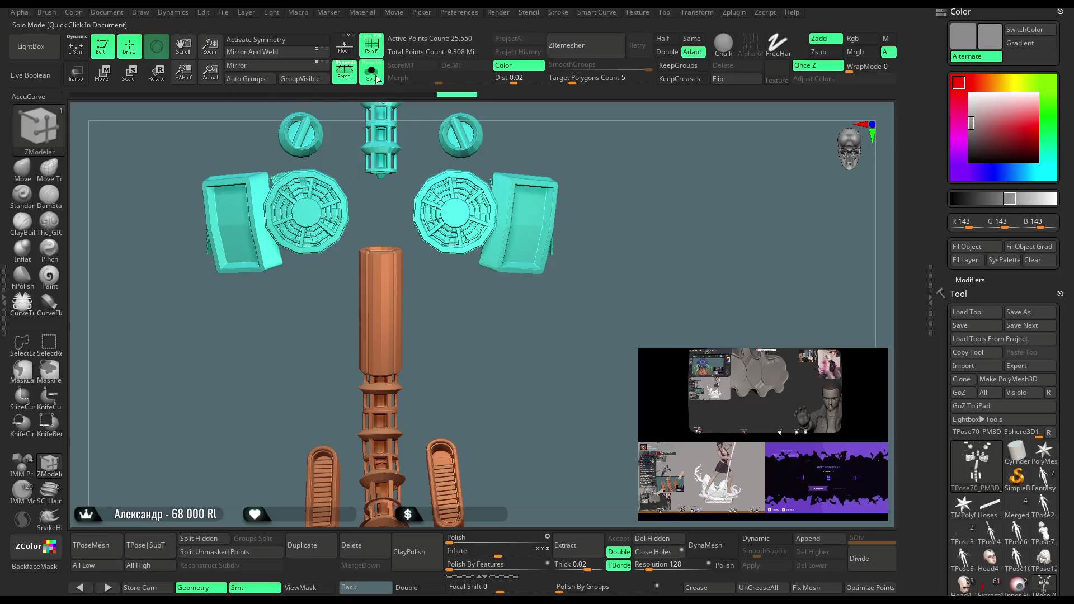
# Exit Solo mode and turn the whole character to face its back armor.
pyautogui.hotkey('shift', 'alt', 'o')
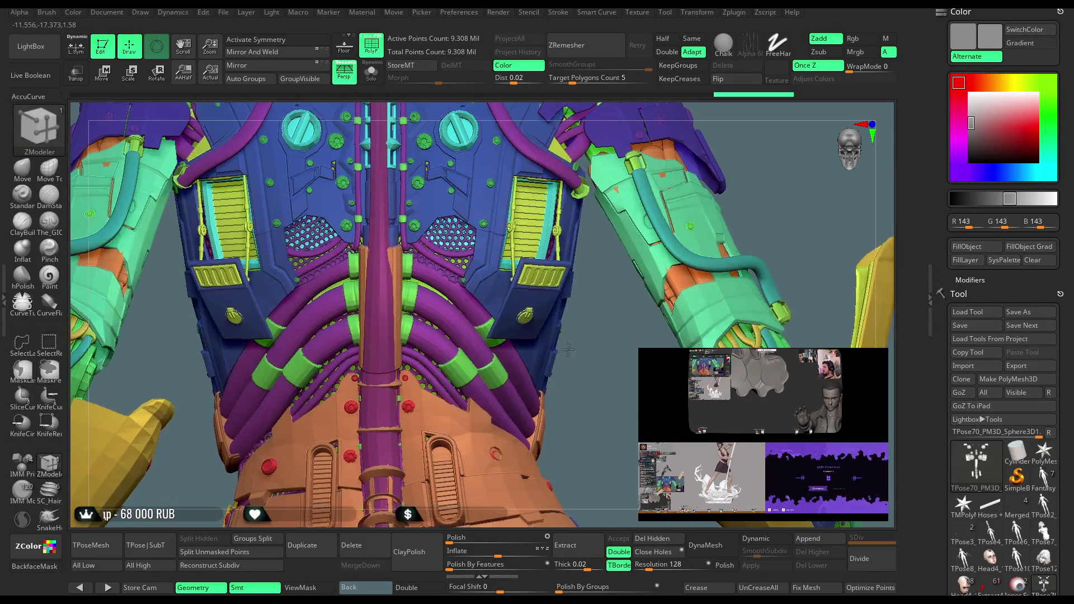
pyautogui.moveTo(568, 350); pyautogui.dragTo(552, 324)
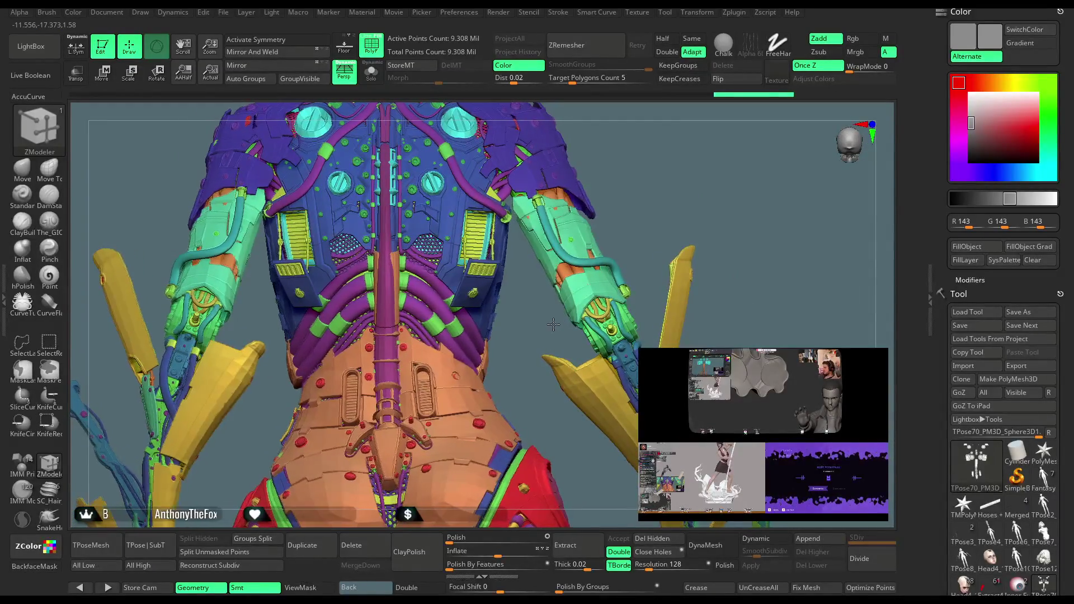
pyautogui.moveTo(633, 173)
pyautogui.mouseDown()
pyautogui.moveTo(638, 158)
pyautogui.moveTo(676, 166)
pyautogui.moveTo(680, 149)
pyautogui.moveTo(637, 379)
pyautogui.moveTo(548, 335)
pyautogui.mouseUp()
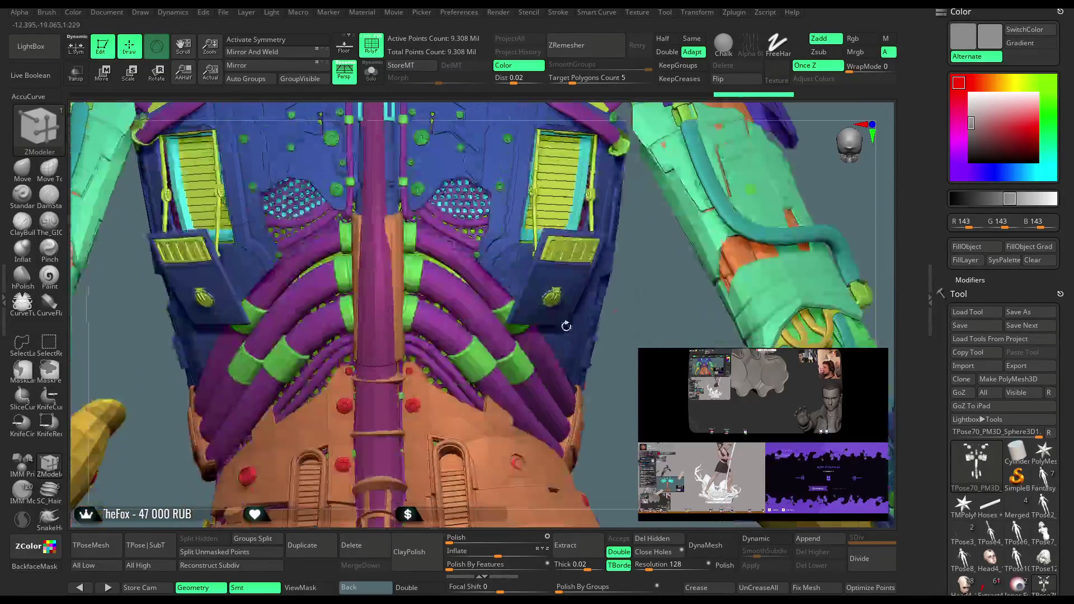
# Isolate the purple tube polygroup and regroup the first curved tubes orange.
pyautogui.hotkey('ctrl', 'shift')
pyautogui.keyDown('ctrl'); pyautogui.keyDown('shift'); pyautogui.click(453, 293); pyautogui.keyUp('shift'); pyautogui.keyUp('ctrl')
pyautogui.moveTo(638, 229); pyautogui.dragTo(556, 256)
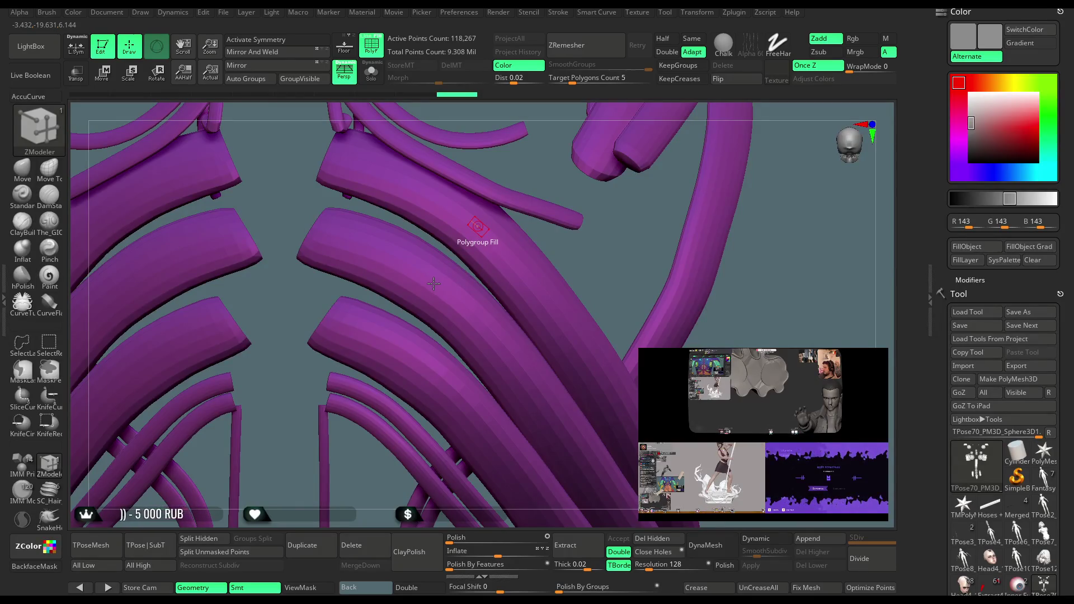
pyautogui.click(477, 226)
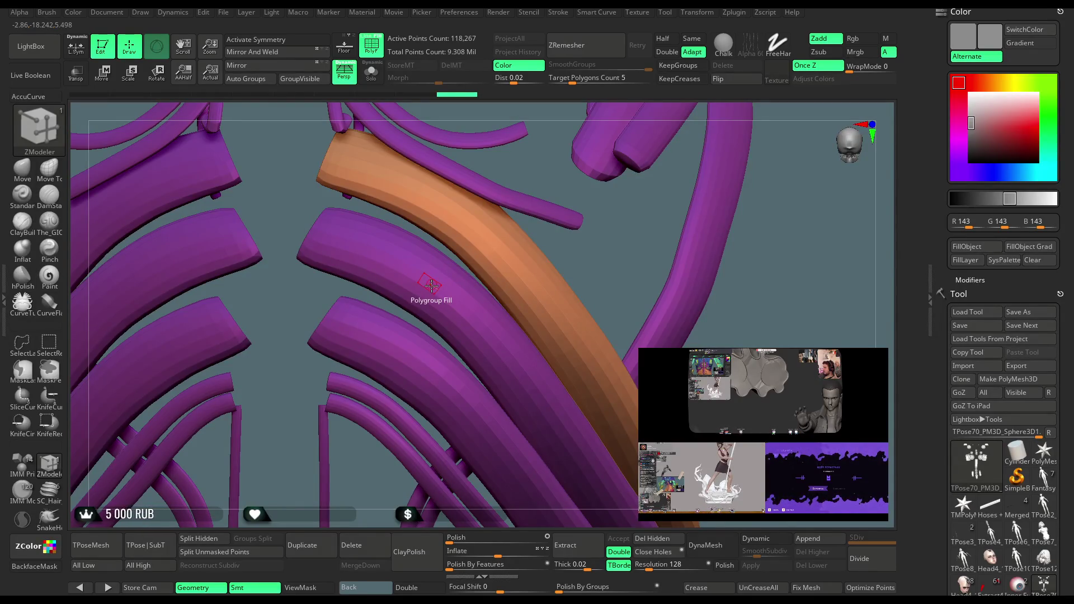
pyautogui.click(430, 285)
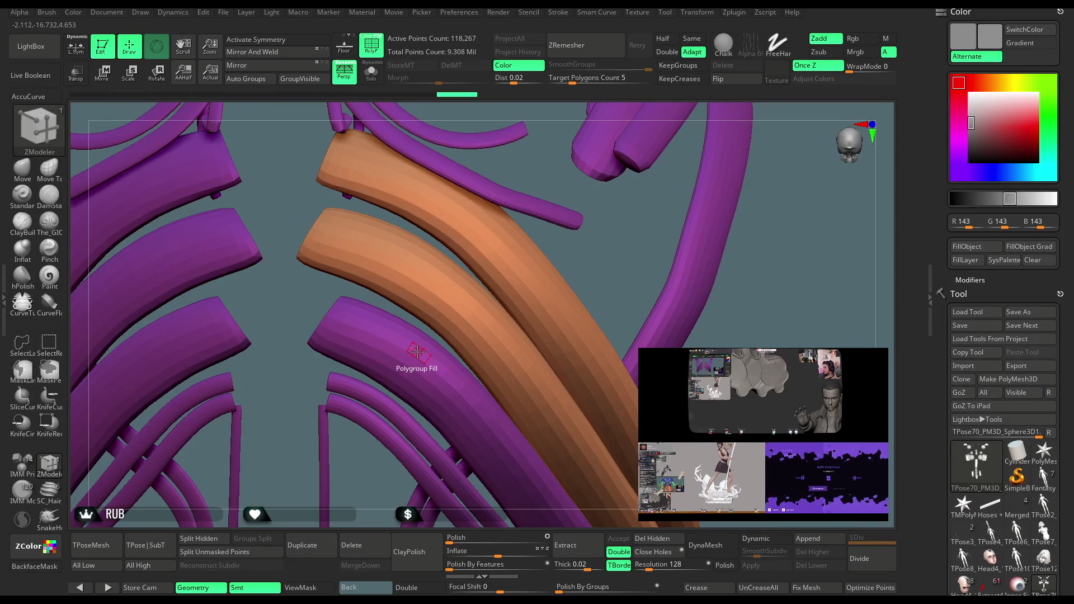
pyautogui.click(417, 353)
pyautogui.moveTo(597, 264)
pyautogui.mouseDown()
pyautogui.moveTo(652, 261)
pyautogui.moveTo(673, 239)
pyautogui.moveTo(665, 335)
pyautogui.mouseUp()
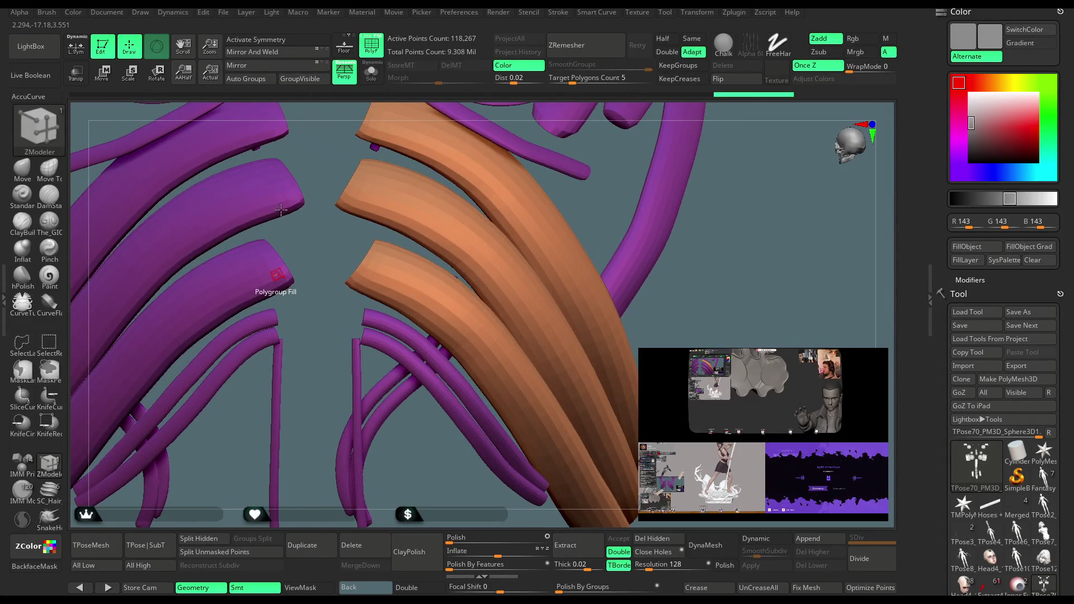
pyautogui.click(277, 274)
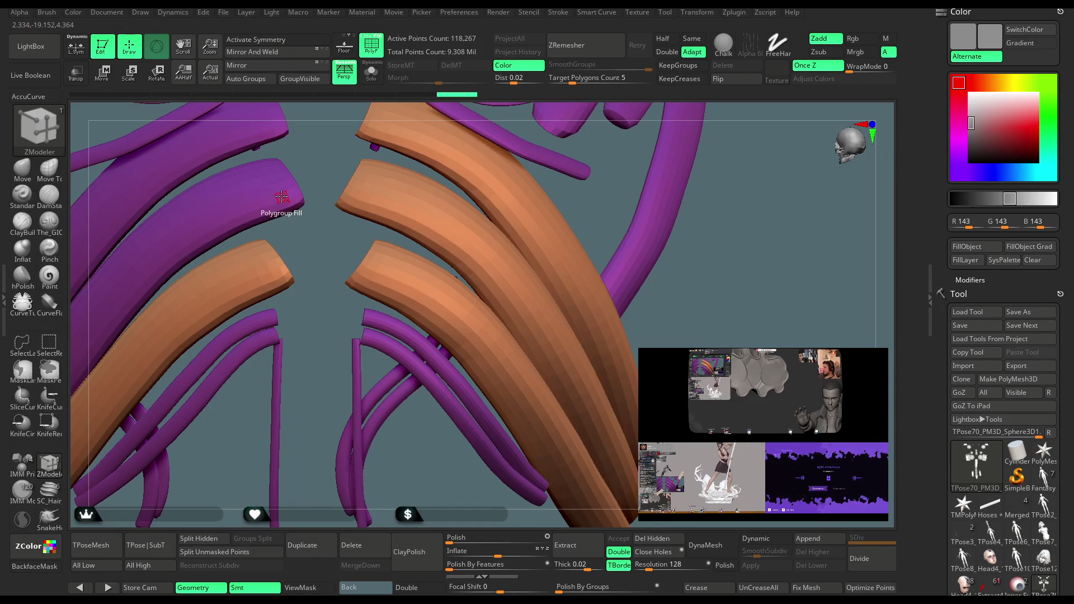
# Regroup the upper-left strap tubes and the upper and lower tubes orange.
pyautogui.click(281, 196)
pyautogui.moveTo(293, 247); pyautogui.dragTo(297, 283)
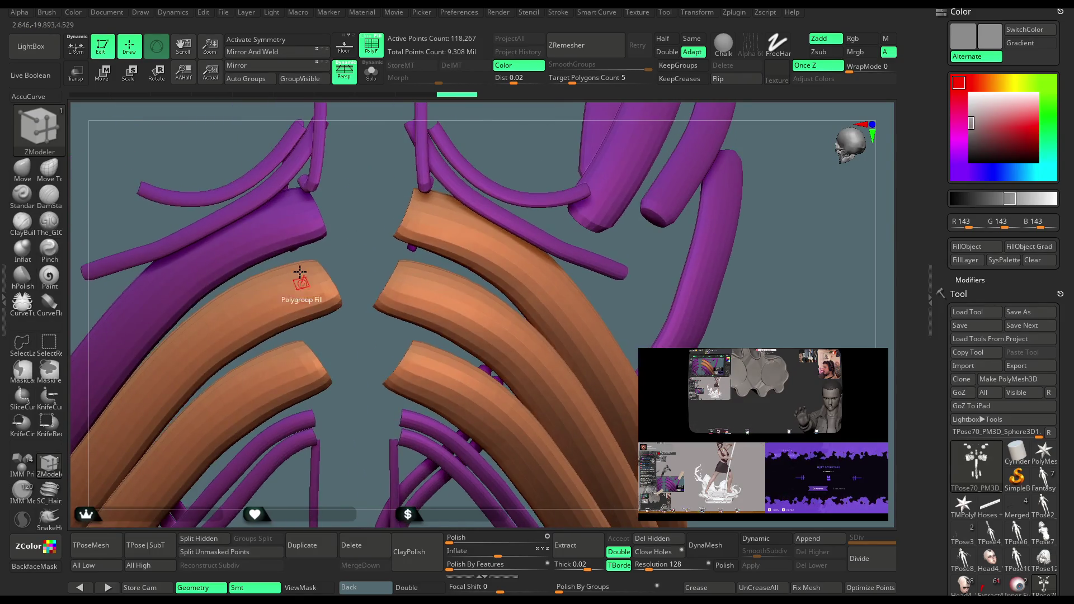
pyautogui.click(312, 225)
pyautogui.moveTo(335, 450)
pyautogui.mouseDown()
pyautogui.moveTo(325, 289)
pyautogui.moveTo(353, 395)
pyautogui.moveTo(326, 278)
pyautogui.mouseUp()
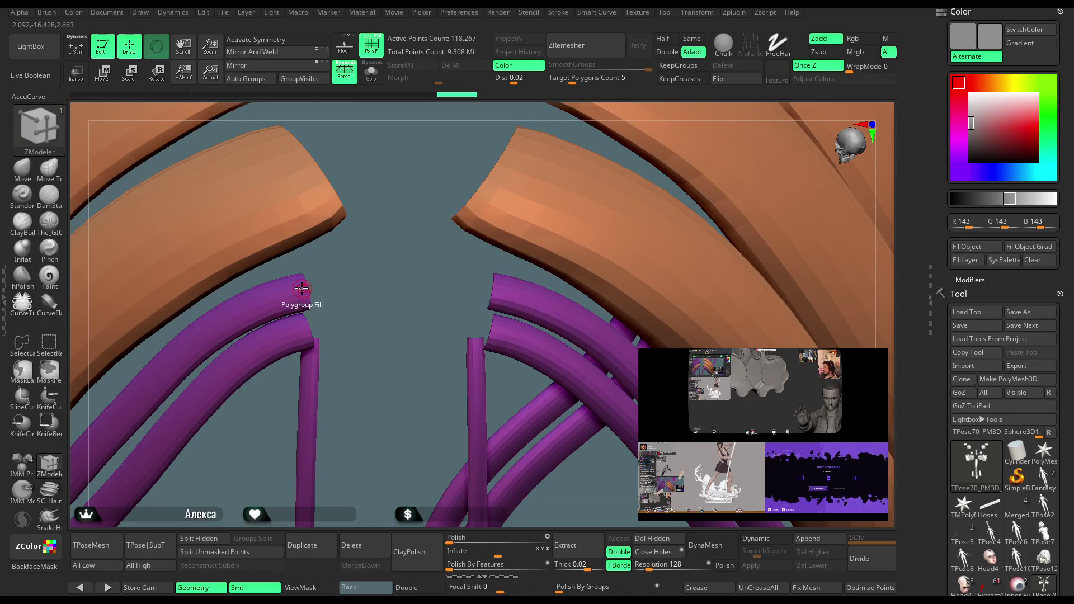
pyautogui.click(302, 288)
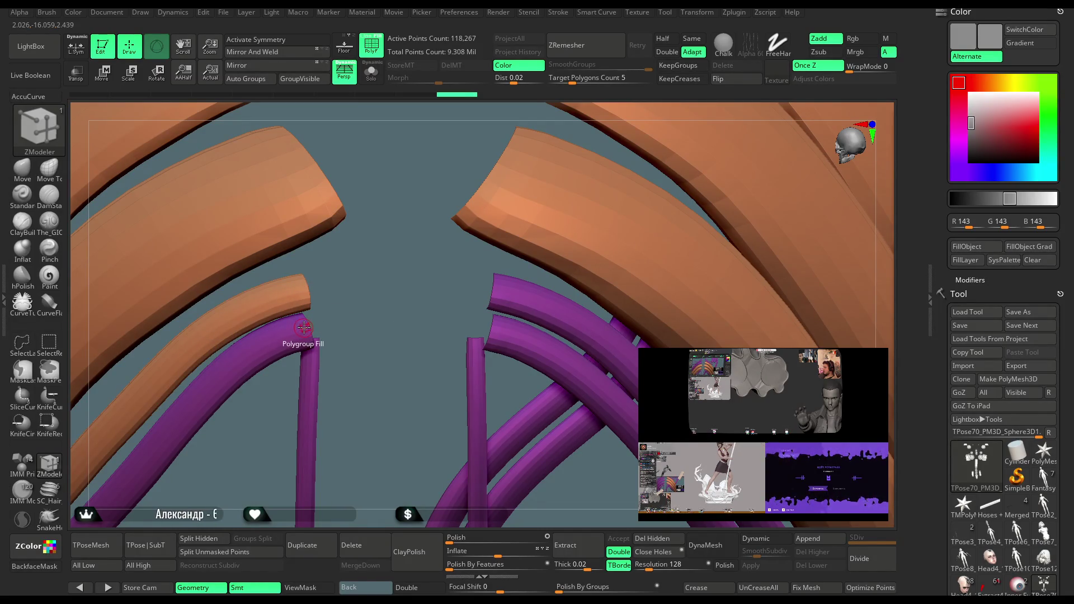
pyautogui.click(302, 328)
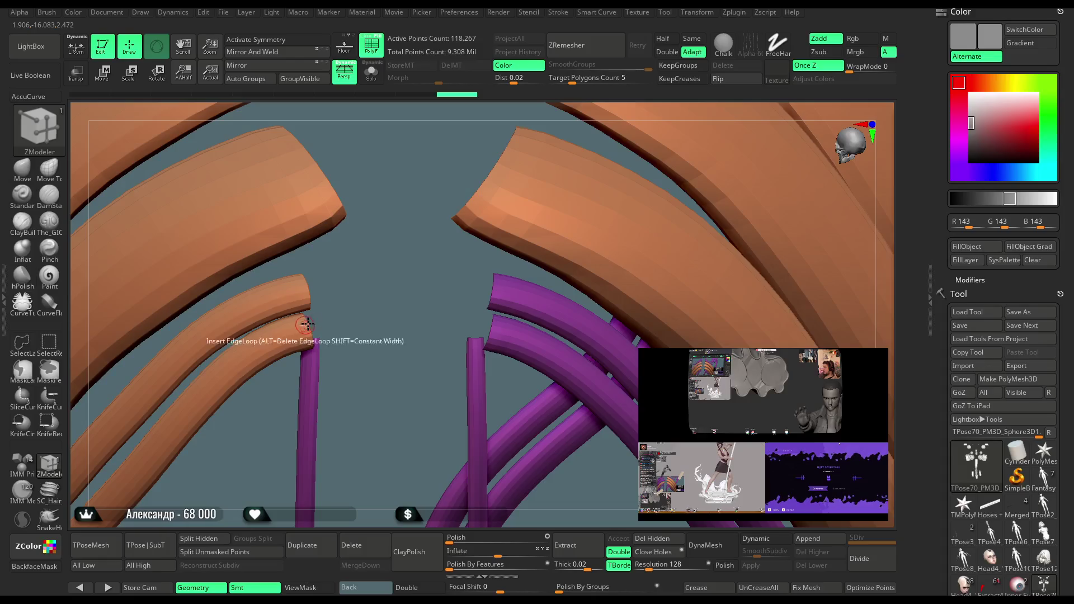
pyautogui.moveTo(347, 341); pyautogui.dragTo(408, 250)
# Turn on PolyF and regroup the remaining curved and vertical tubes orange.
pyautogui.click(363, 49)
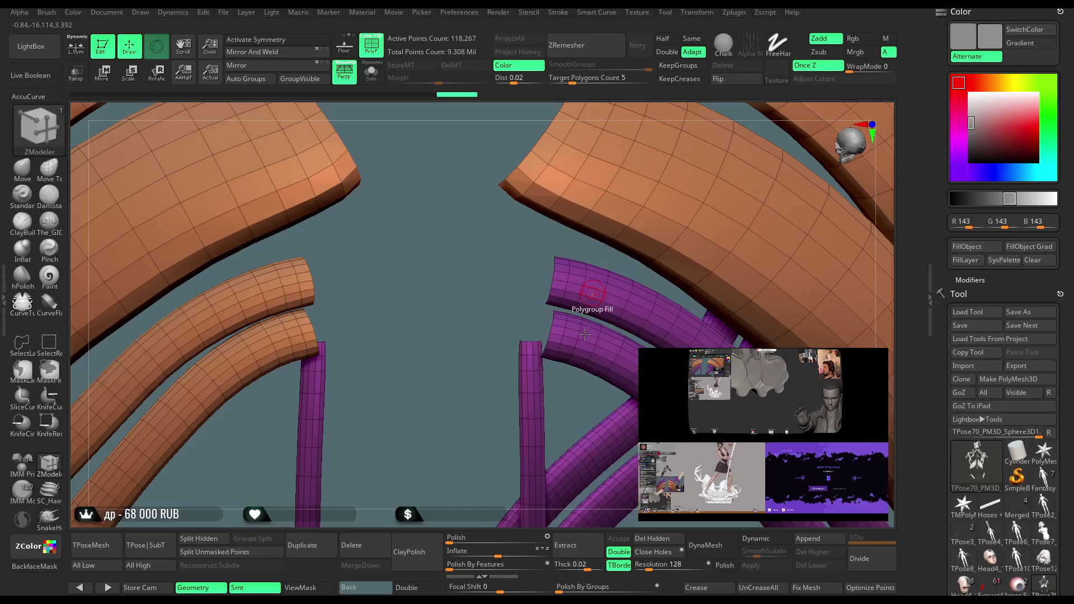
pyautogui.click(593, 292)
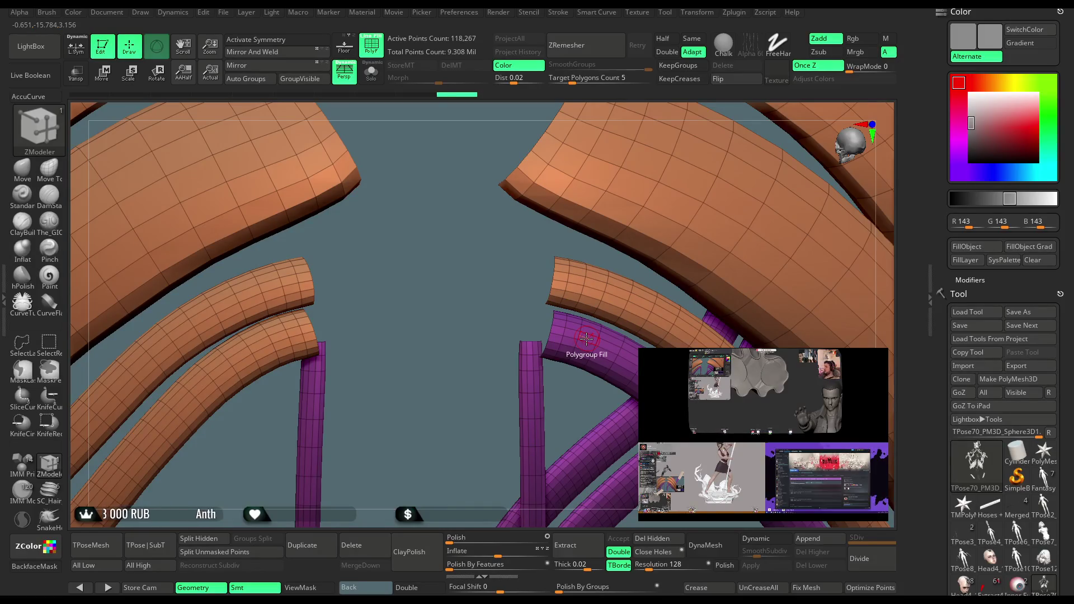
pyautogui.click(587, 339)
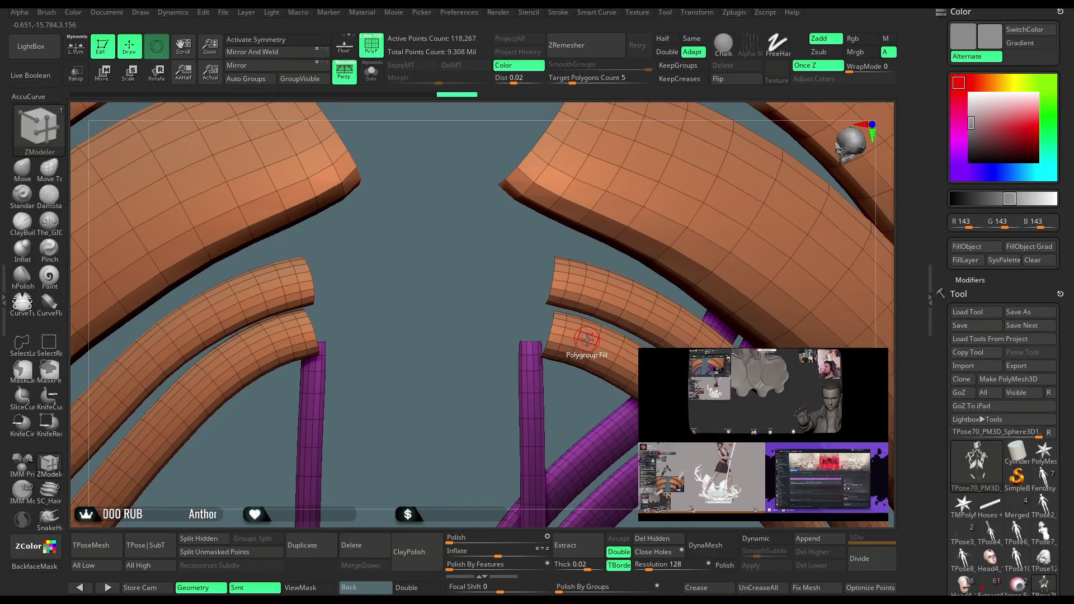
pyautogui.click(537, 384)
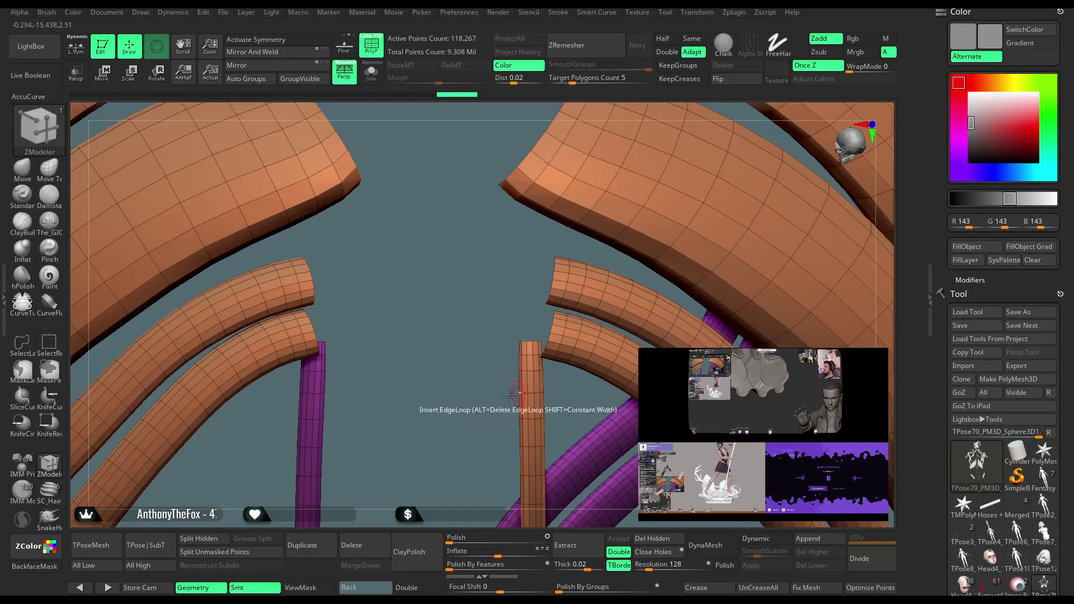
pyautogui.moveTo(478, 394); pyautogui.dragTo(498, 312)
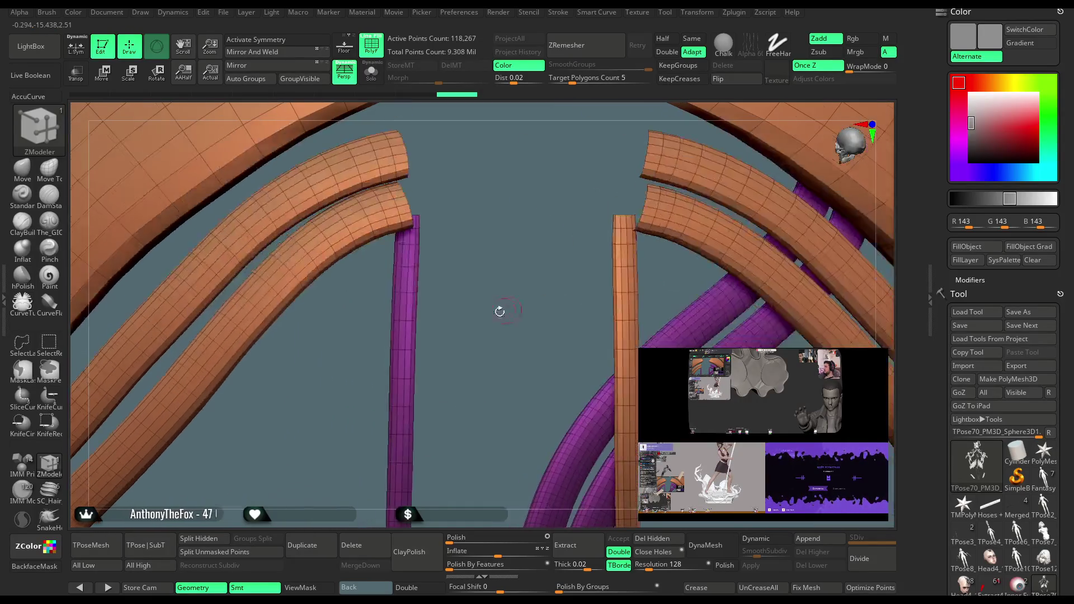
pyautogui.click(409, 309)
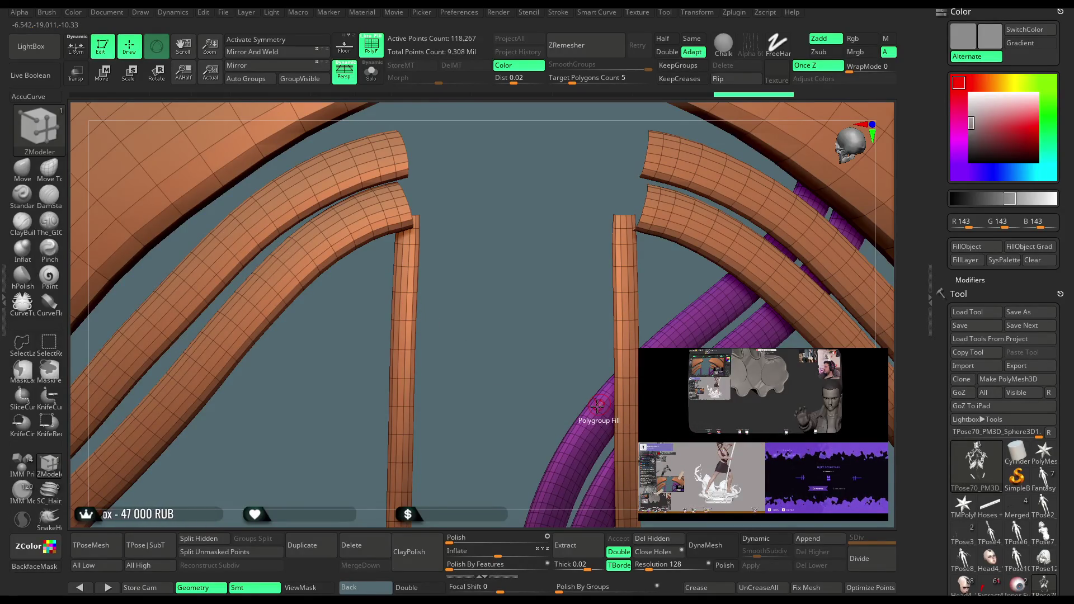
pyautogui.click(598, 406)
pyautogui.moveTo(527, 414); pyautogui.dragTo(531, 358)
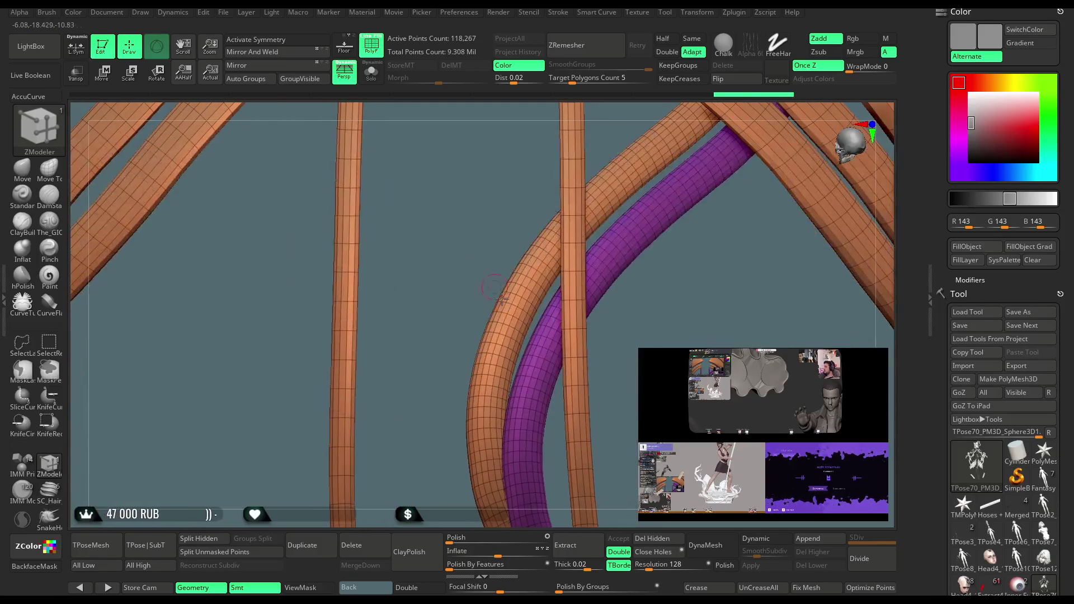
pyautogui.click(552, 334)
pyautogui.moveTo(565, 364)
pyautogui.mouseDown()
pyautogui.moveTo(486, 419)
pyautogui.moveTo(569, 427)
pyautogui.moveTo(421, 471)
pyautogui.moveTo(347, 431)
pyautogui.moveTo(717, 244)
pyautogui.mouseUp()
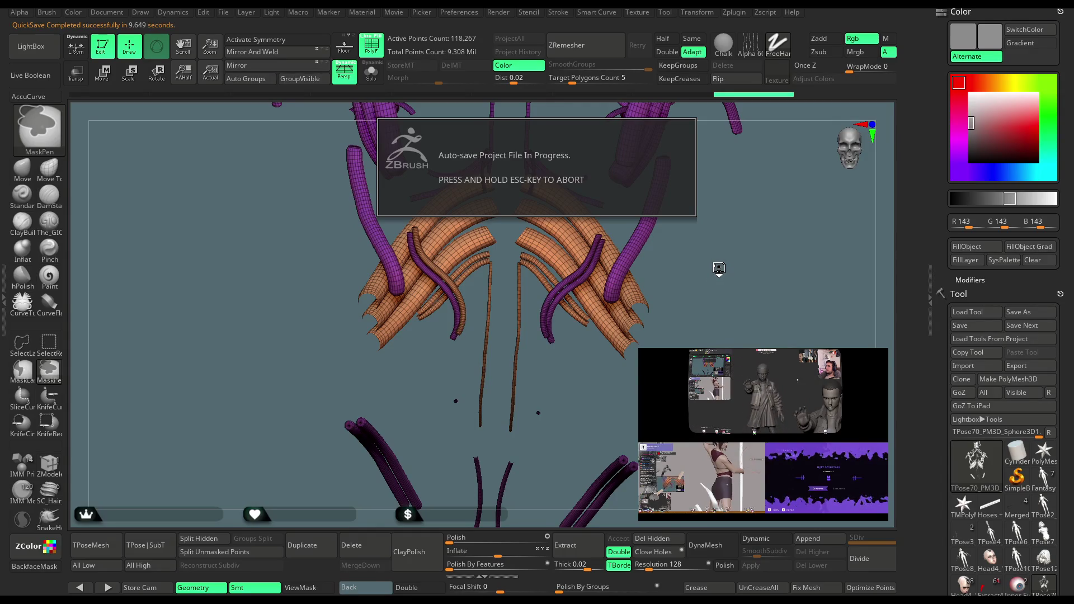
# MaskLasso the lower tubes on both sides and Ctrl+W them into a green polygroup.
pyautogui.moveTo(718, 263)
pyautogui.mouseDown()
pyautogui.moveTo(724, 288)
pyautogui.moveTo(714, 225)
pyautogui.moveTo(719, 309)
pyautogui.moveTo(556, 269)
pyautogui.mouseUp()
pyautogui.press('ctrl')
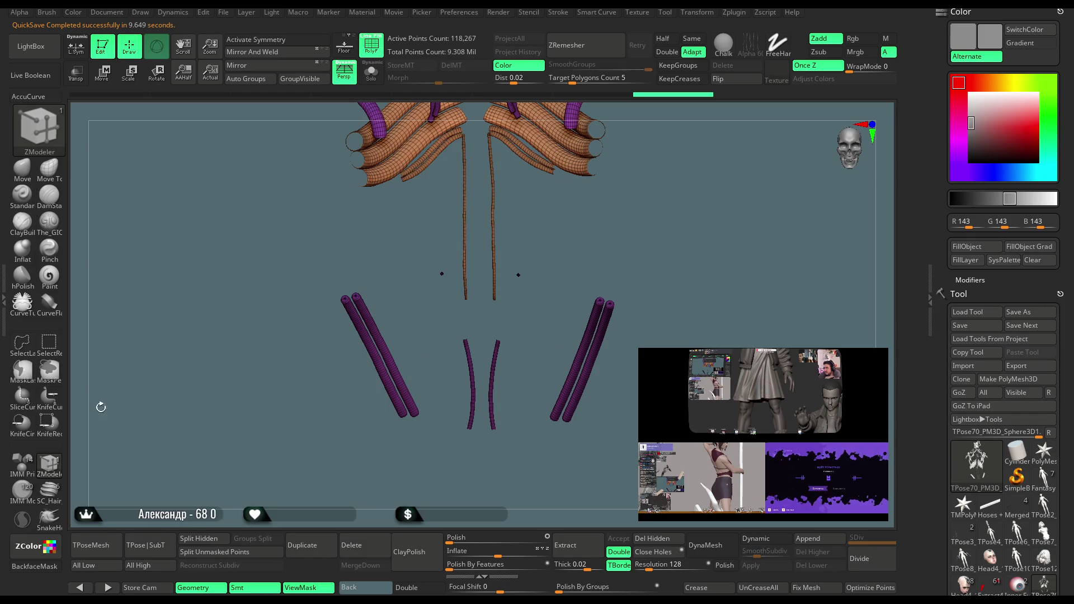
pyautogui.click(23, 369)
pyautogui.press('ctrl')
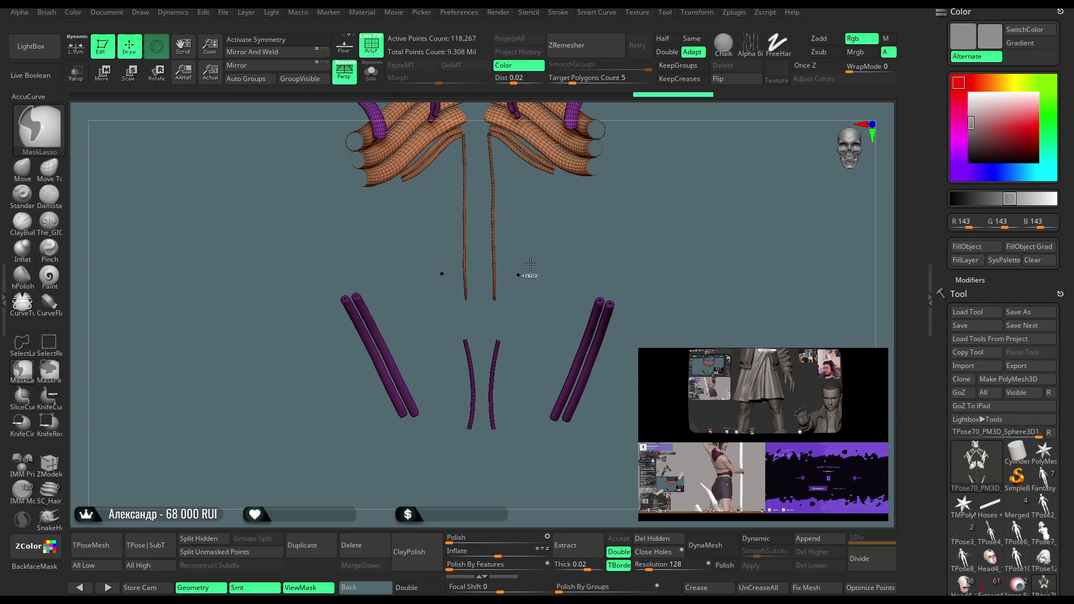
pyautogui.moveTo(520, 241)
pyautogui.keyDown('ctrl'); pyautogui.mouseDown()
pyautogui.moveTo(506, 310)
pyautogui.moveTo(465, 333)
pyautogui.moveTo(638, 510)
pyautogui.moveTo(660, 347)
pyautogui.mouseUp(); pyautogui.keyUp('ctrl')
pyautogui.moveTo(446, 241)
pyautogui.keyDown('ctrl'); pyautogui.mouseDown()
pyautogui.moveTo(456, 297)
pyautogui.moveTo(392, 454)
pyautogui.mouseUp(); pyautogui.keyUp('ctrl')
pyautogui.hotkey('ctrl', 'w')
pyautogui.moveTo(621, 252)
pyautogui.mouseDown()
pyautogui.moveTo(613, 379)
pyautogui.moveTo(628, 263)
pyautogui.moveTo(602, 274)
pyautogui.moveTo(632, 194)
pyautogui.mouseUp()
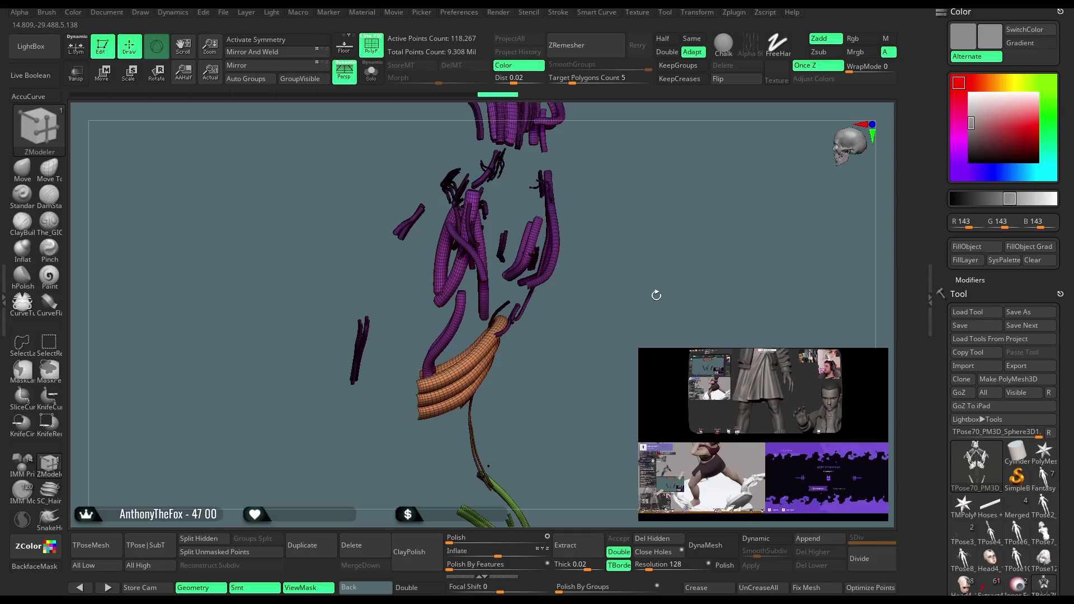
# Save the ZBrush project file with Ctrl+S.
pyautogui.click(224, 11)
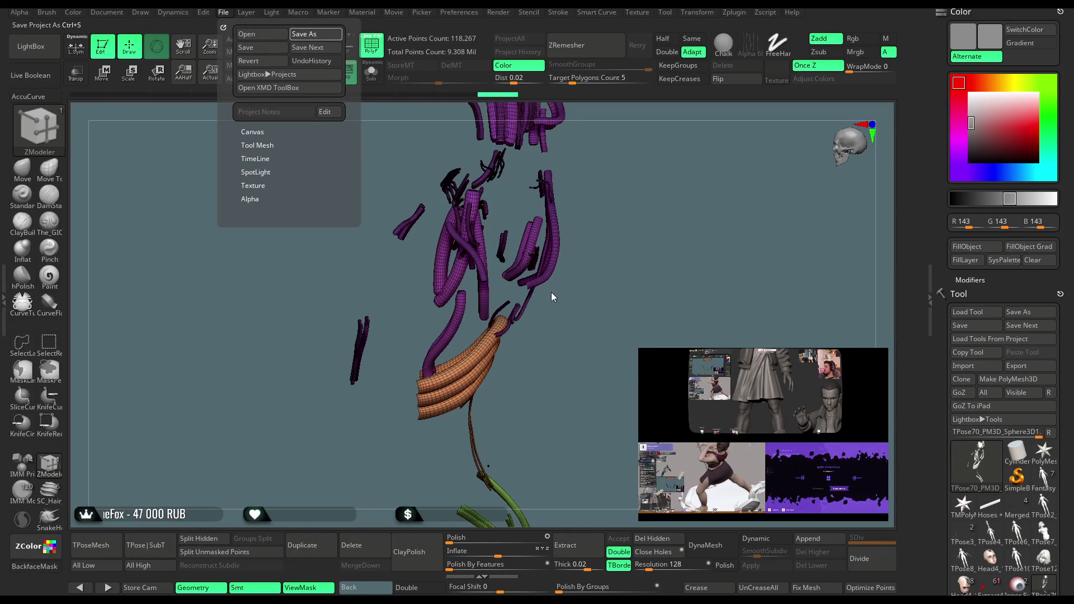
pyautogui.hotkey('ctrl', 's')
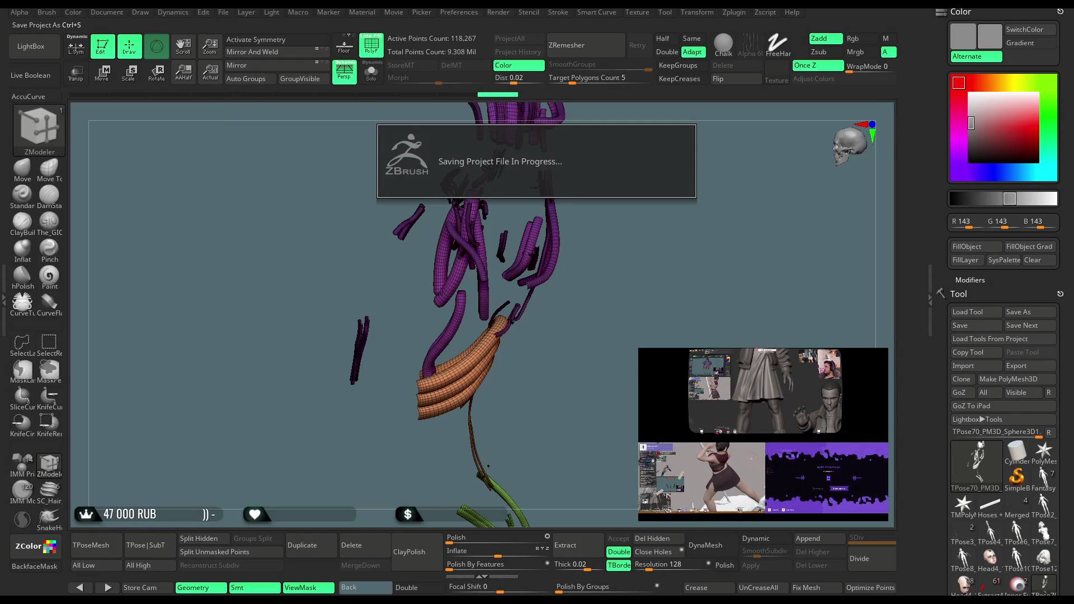